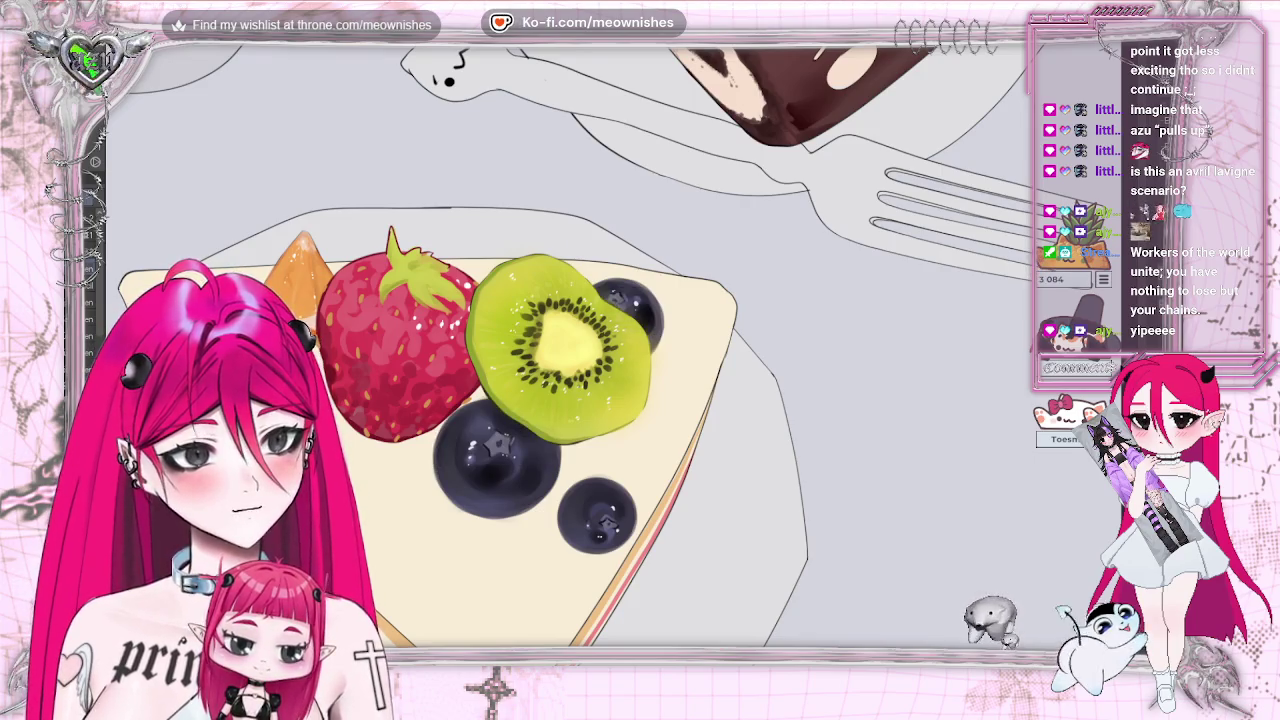
Paint a small dark curved stroke beside the cake, then start transforming the orange dot.
scroll(570, 345, down, 2)
scroll(570, 345, up, 3)
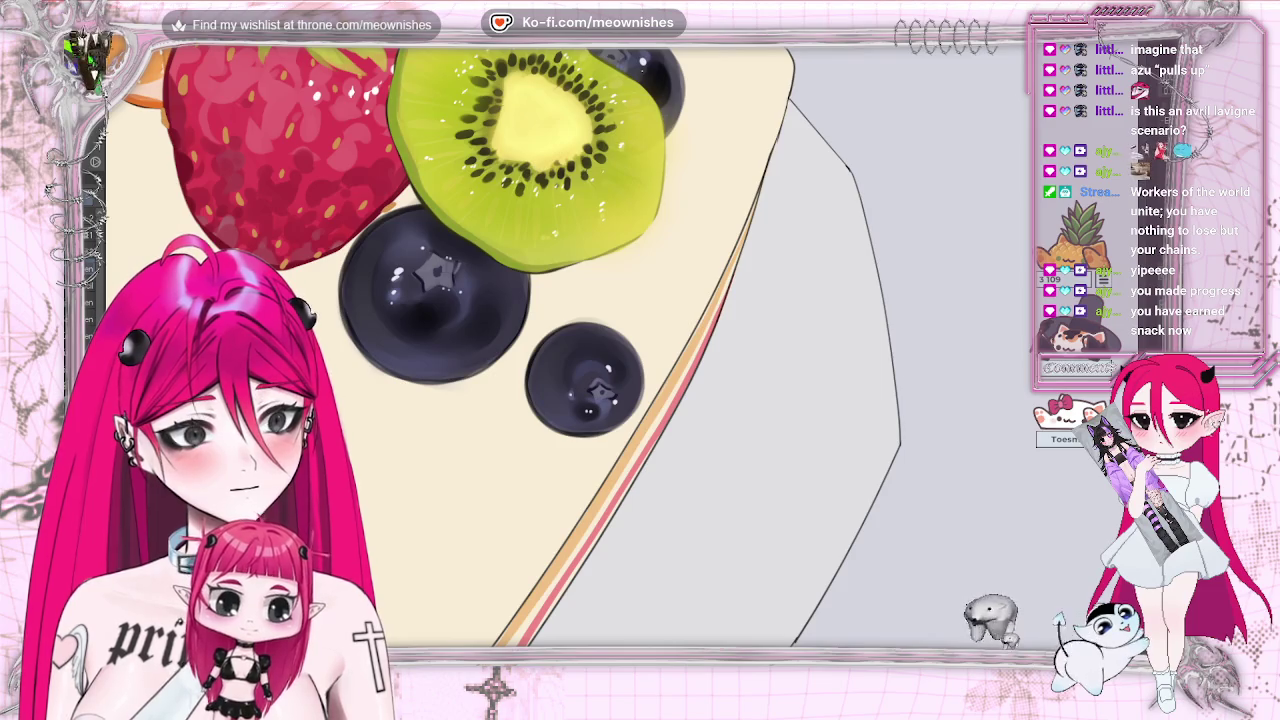
scroll(580, 210, down, 3)
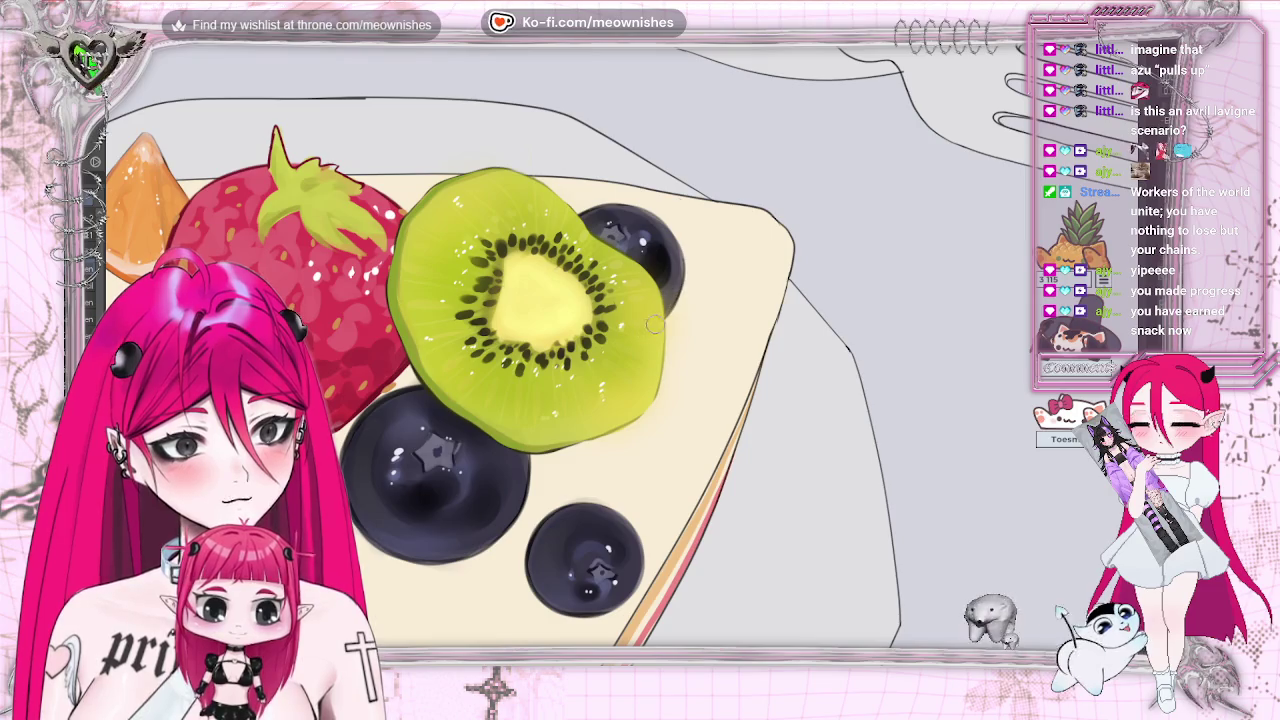
scroll(628, 355, down, 2)
scroll(628, 355, down, 3)
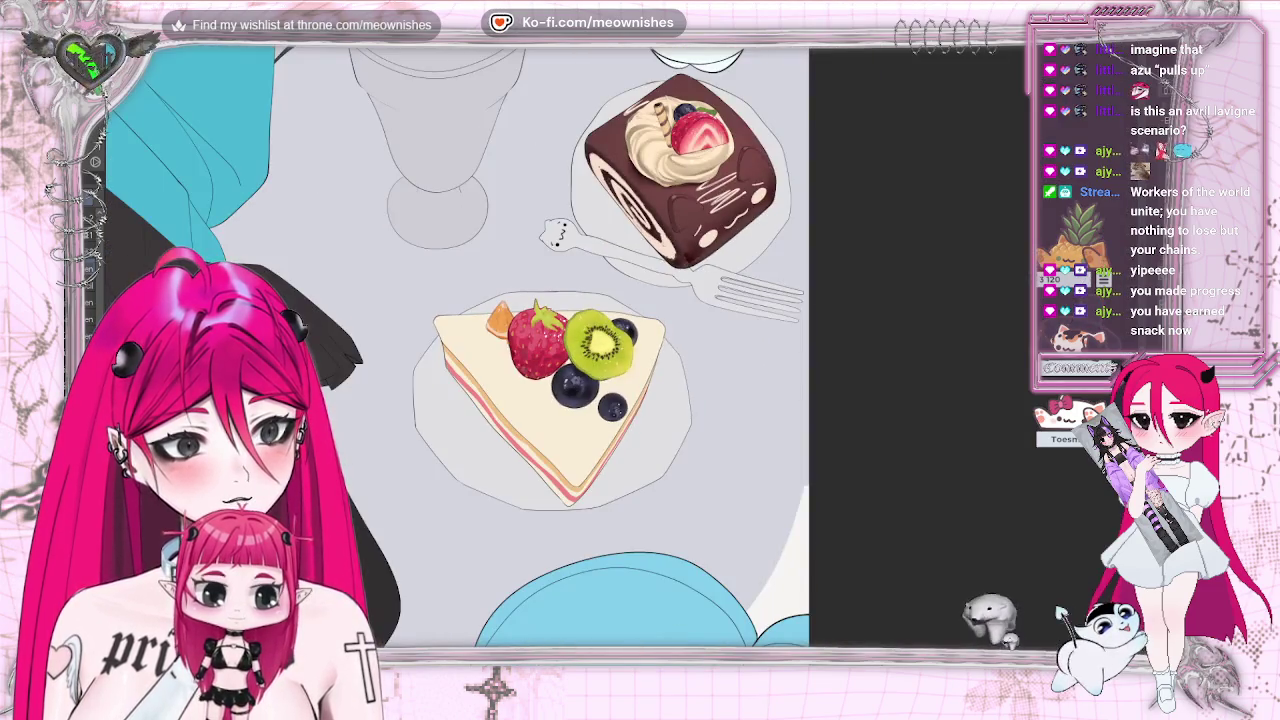
scroll(550, 350, up, 2)
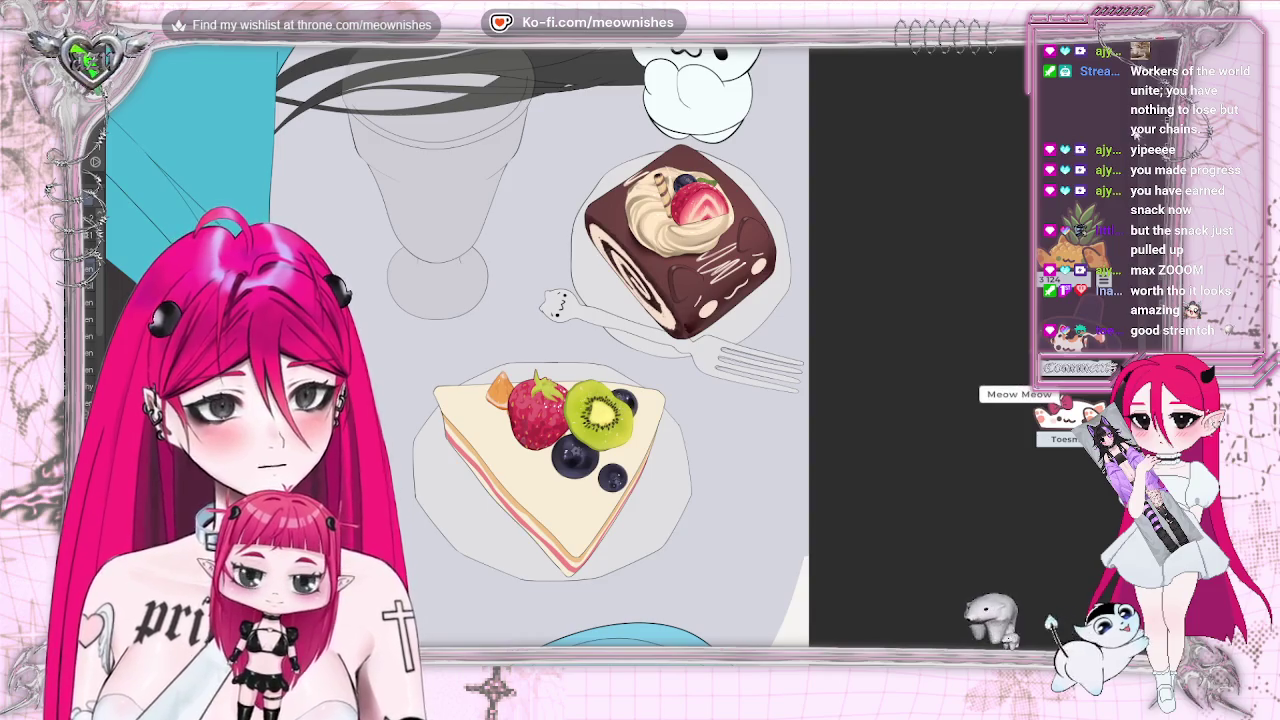
scroll(500, 345, up, 2)
scroll(500, 345, up, 2)
scroll(500, 345, down, 2)
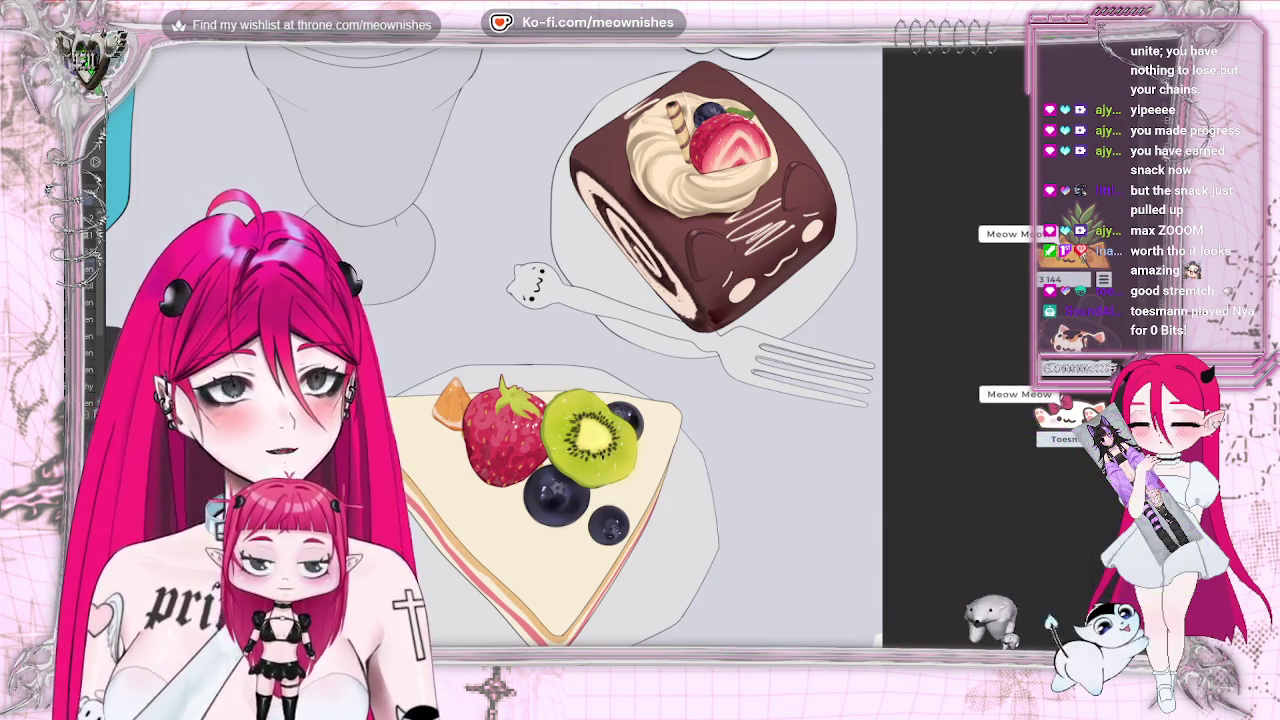
mouse_move(570, 332)
mouse_down()
mouse_move(558, 362)
mouse_move(593, 363)
mouse_move(606, 339)
mouse_move(595, 355)
mouse_move(620, 375)
mouse_move(638, 342)
mouse_move(620, 378)
mouse_up()
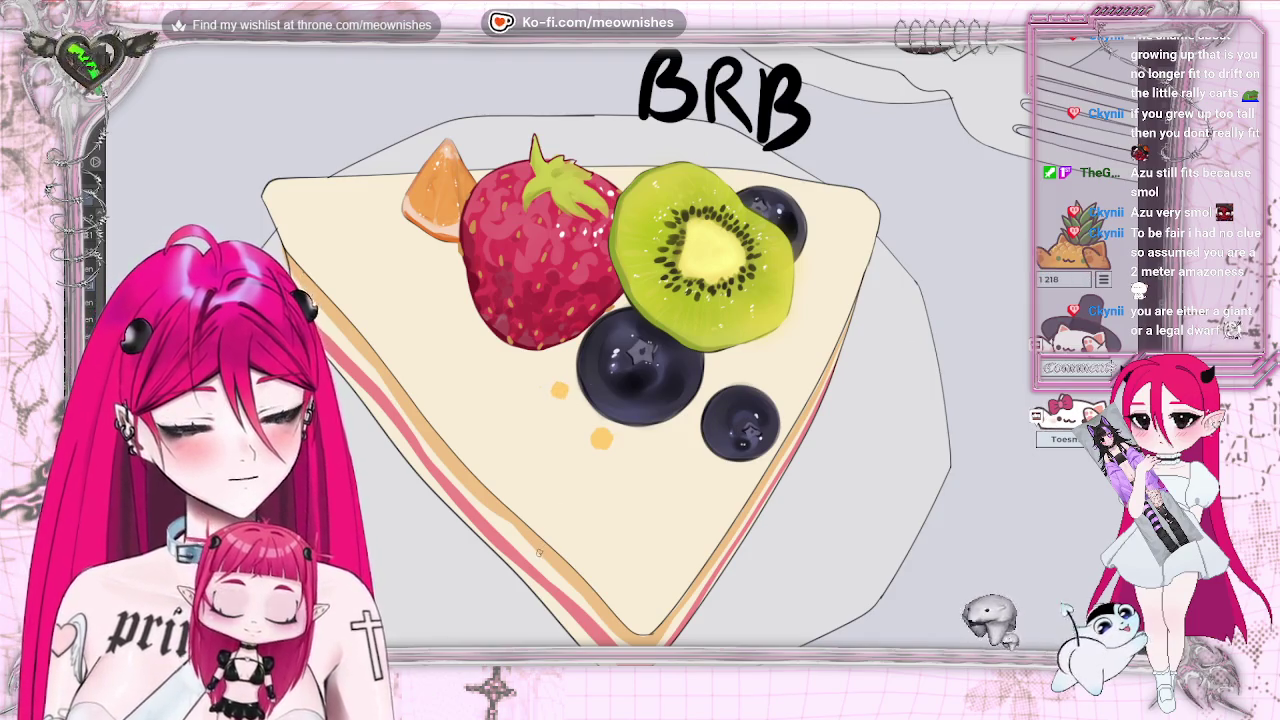
key(ctrl+t)
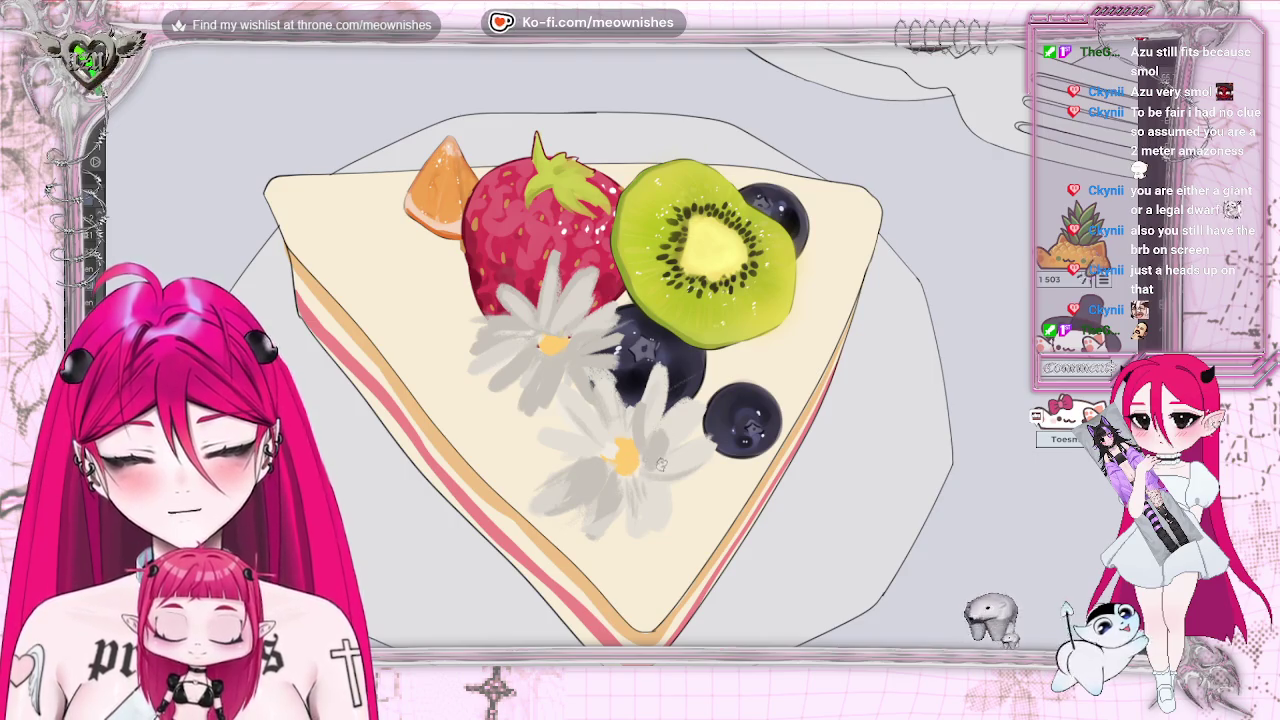
scroll(480, 345, down, 2)
scroll(480, 345, down, 2)
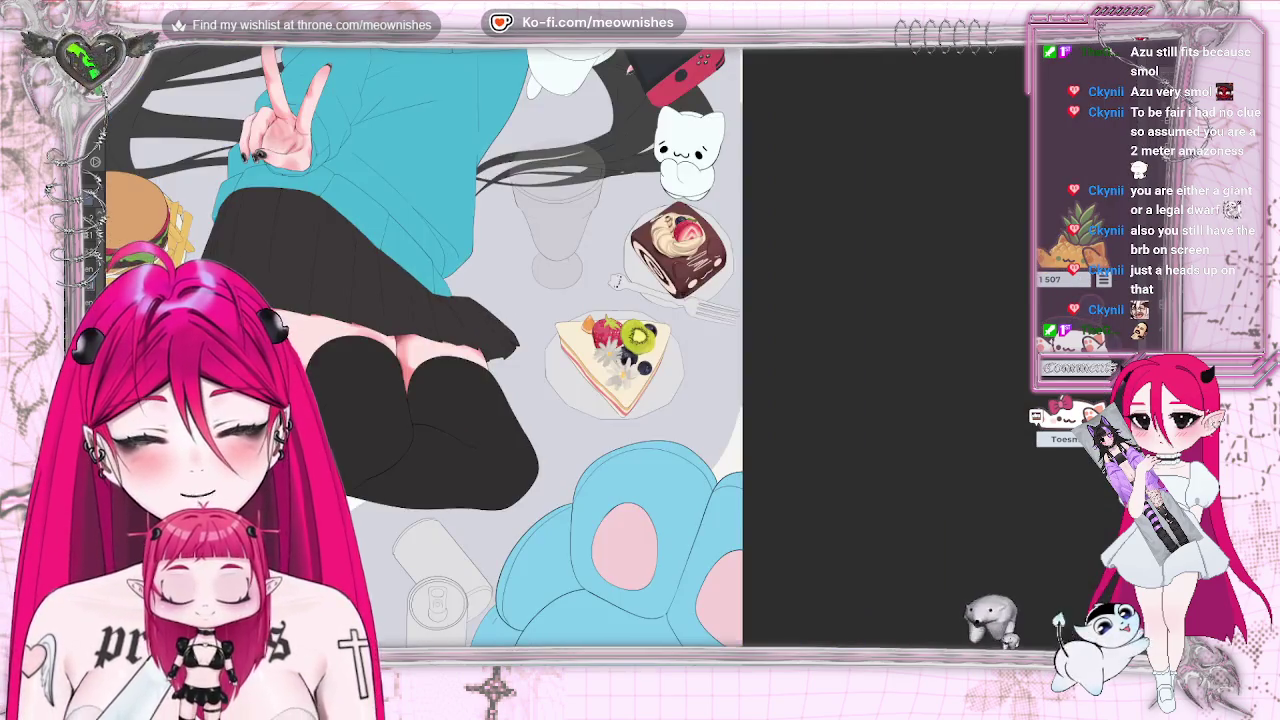
scroll(480, 345, down, 1)
scroll(600, 370, up, 3)
scroll(600, 370, up, 1)
scroll(600, 370, up, 1)
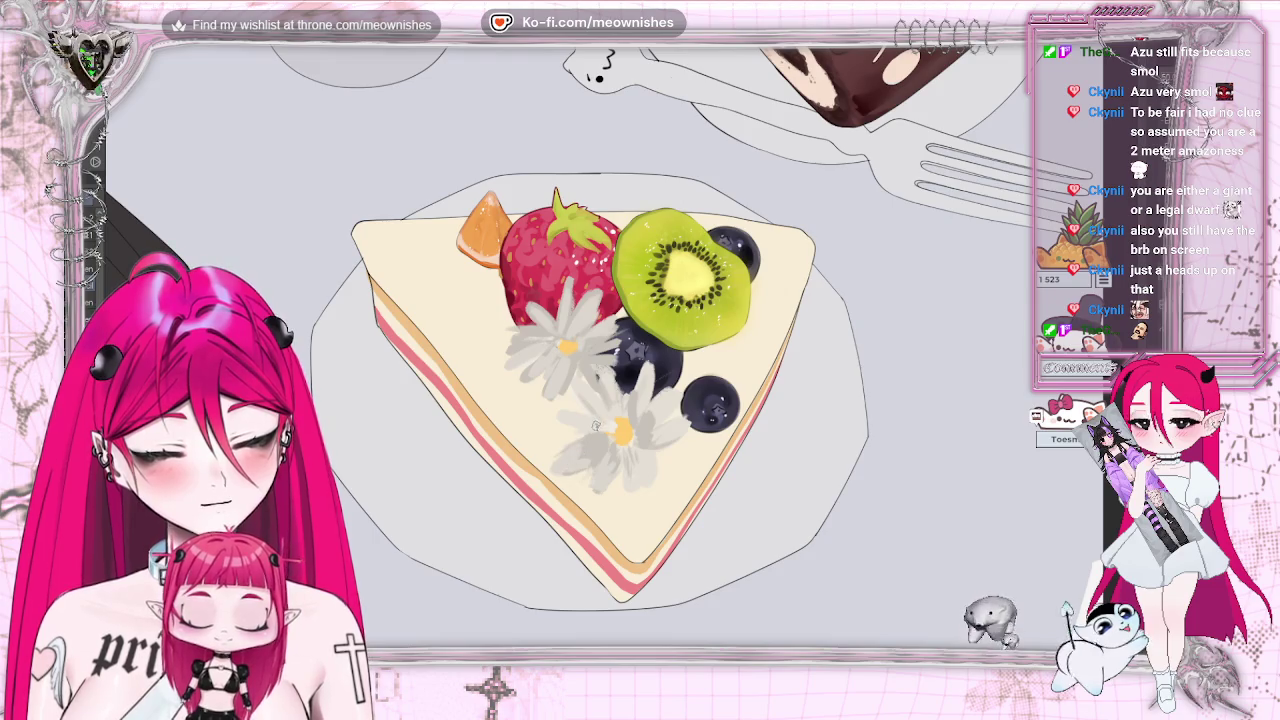
scroll(600, 350, down, 2)
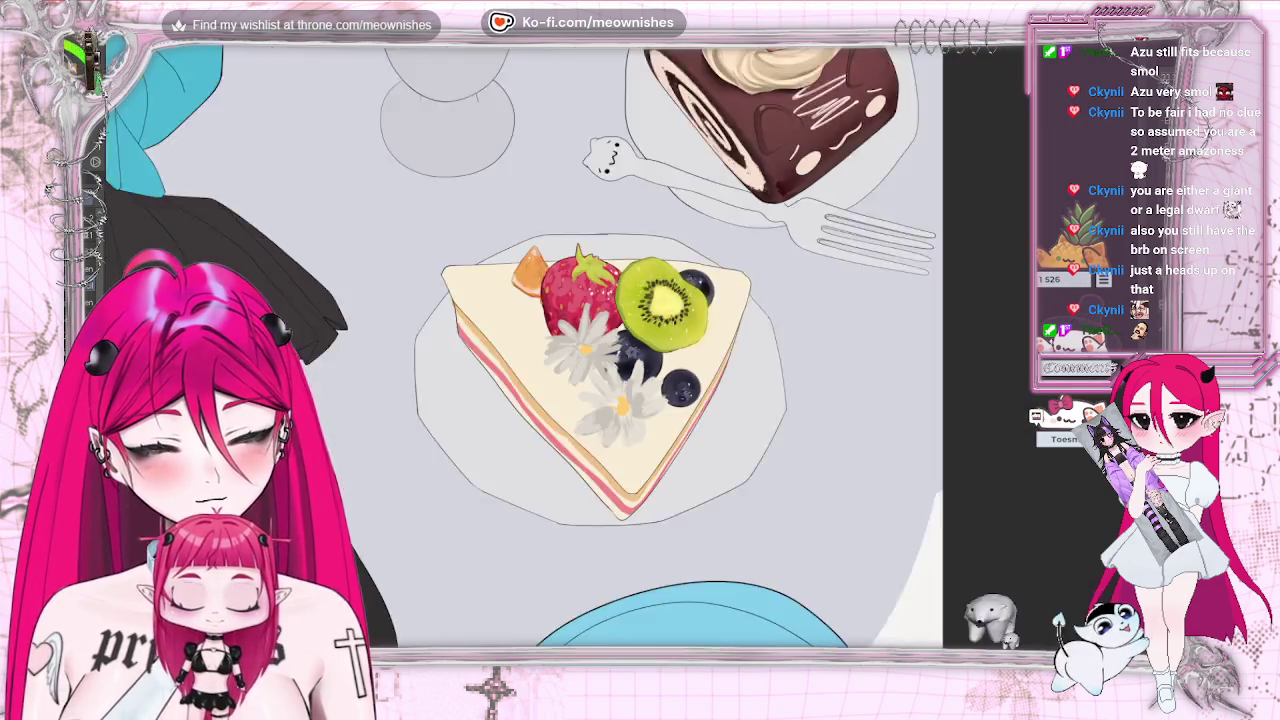
scroll(600, 350, down, 3)
scroll(600, 350, up, 2)
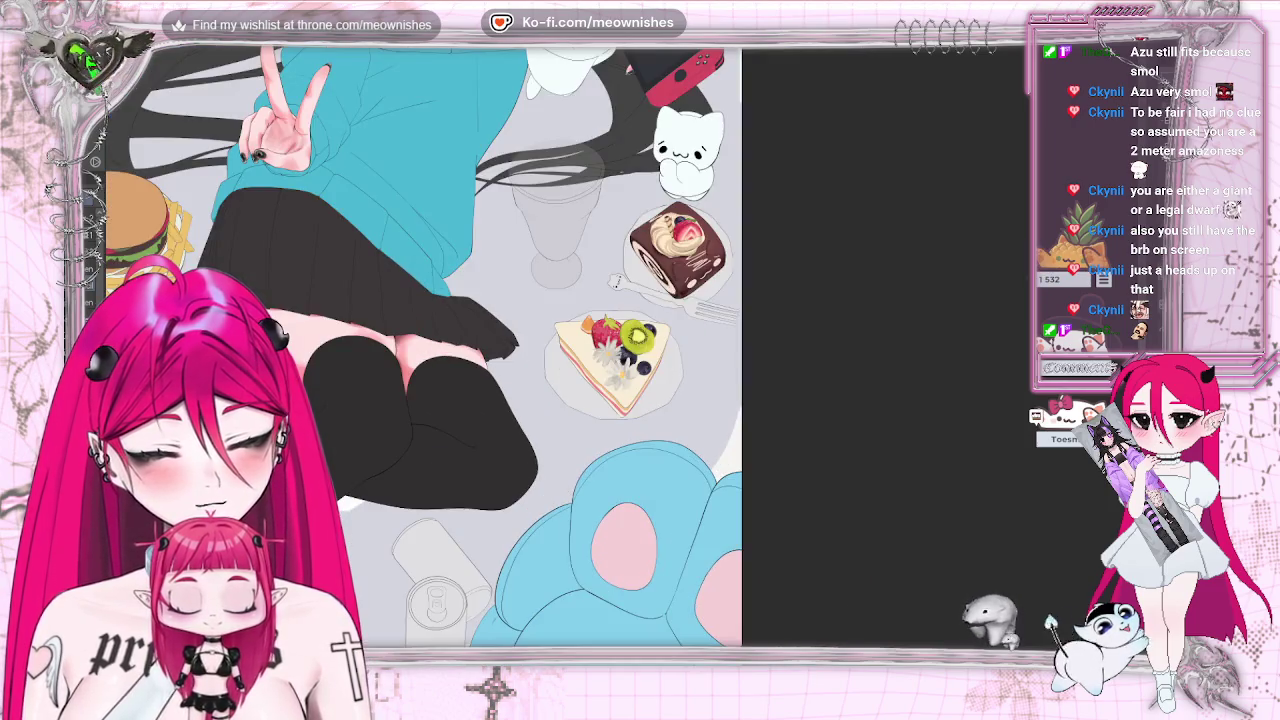
scroll(628, 360, up, 3)
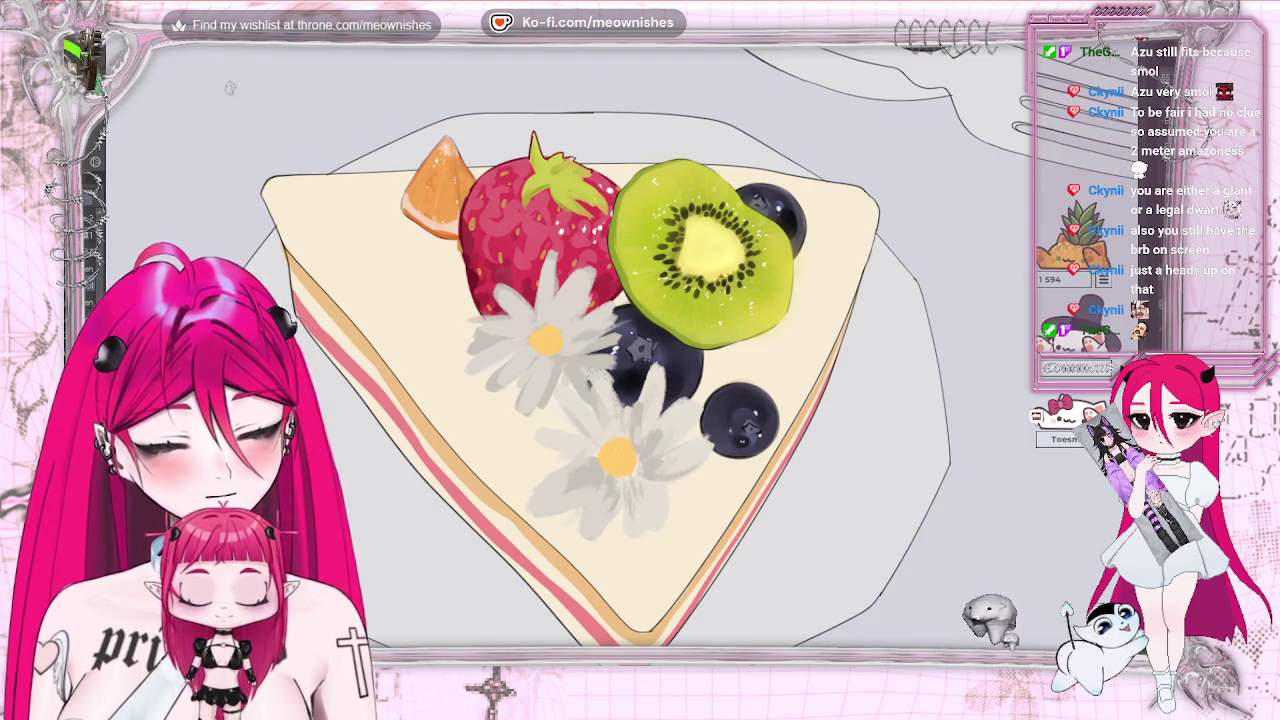
key(alt+e)
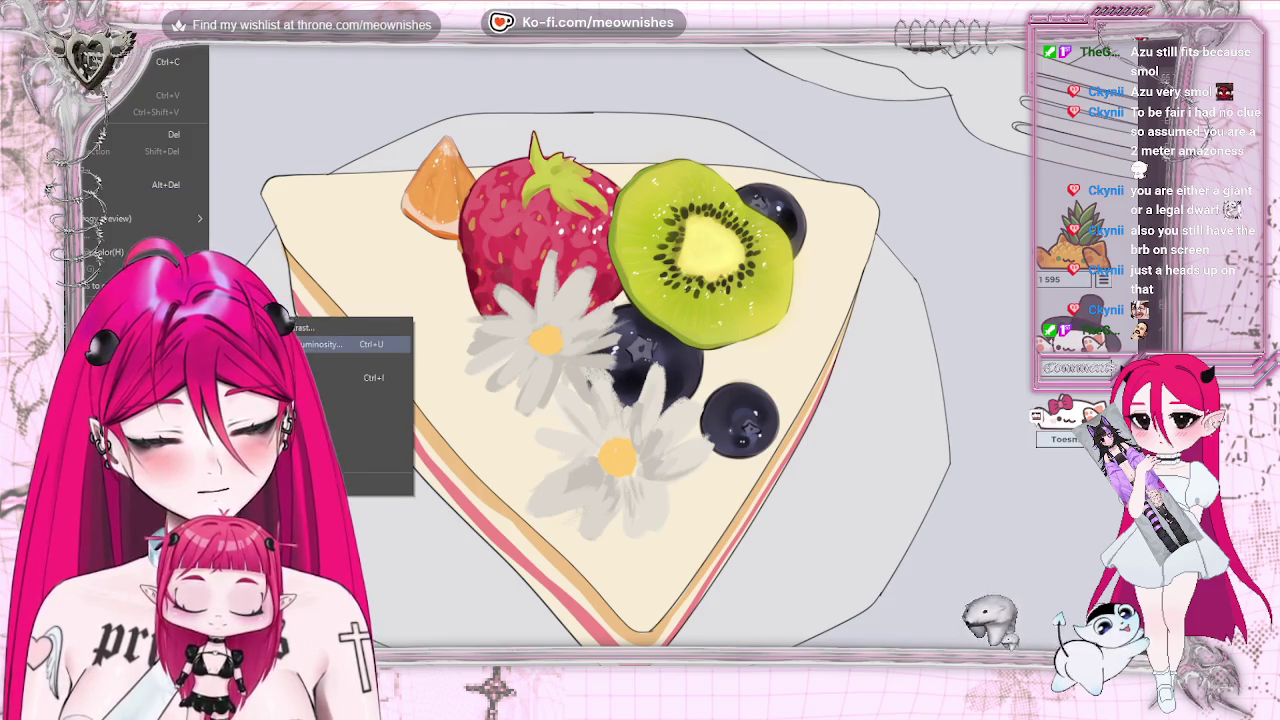
Apply Hue/Saturation/Luminosity to the daisies with hue -15, saturation 10 and luminosity 10.
click(390, 345)
mouse_move(743, 540)
mouse_down()
mouse_move(766, 540)
mouse_move(755, 540)
mouse_up()
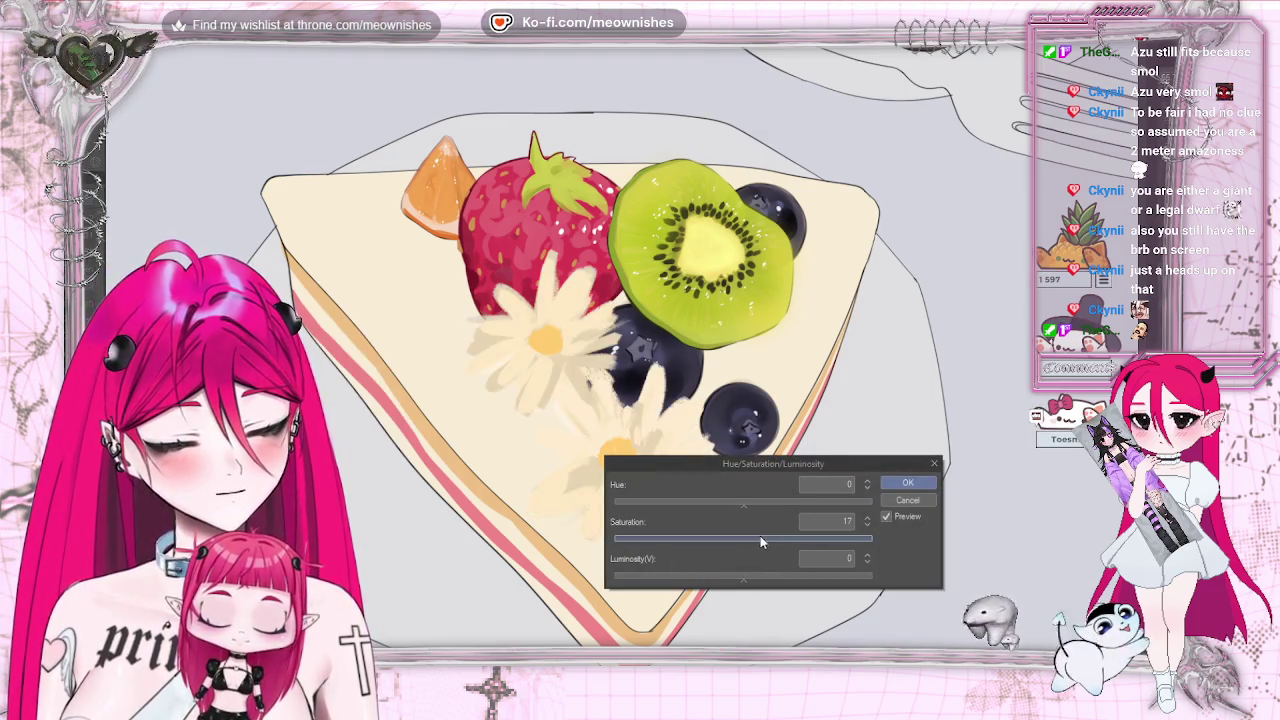
scroll(600, 320, down, 3)
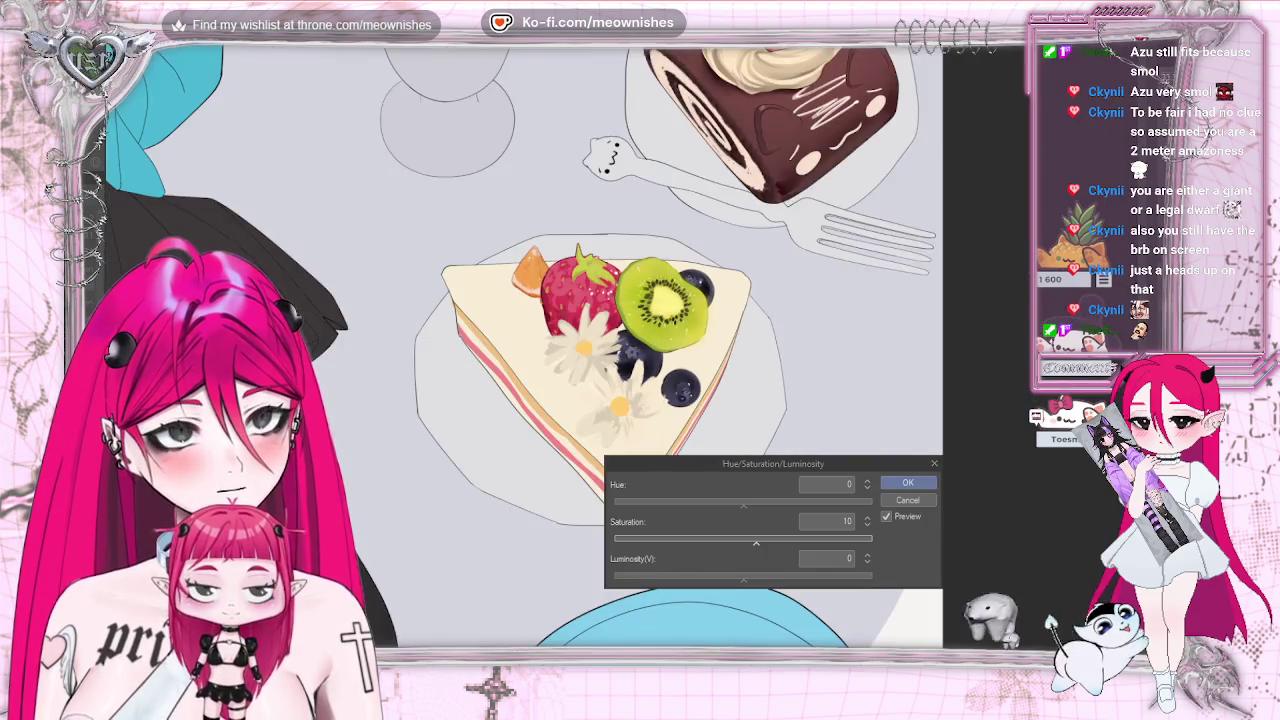
scroll(600, 350, down, 2)
scroll(620, 360, down, 2)
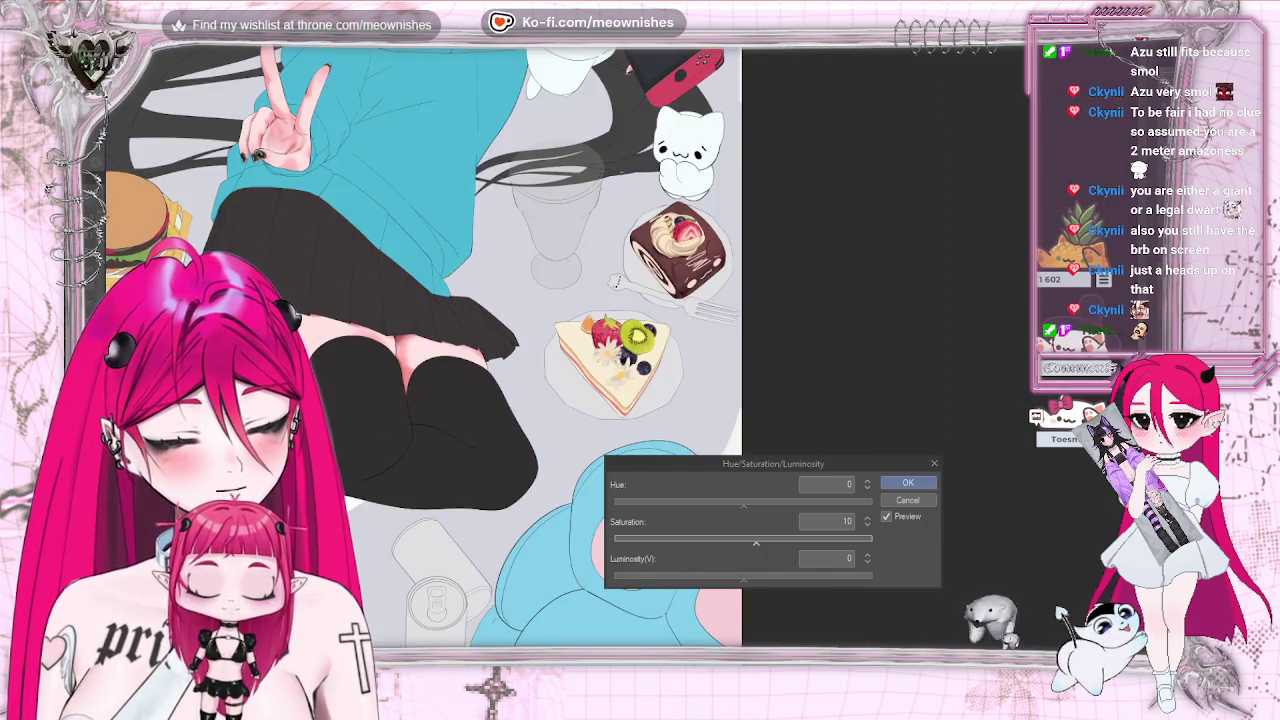
scroll(616, 281, down, 2)
scroll(616, 281, up, 3)
scroll(616, 281, up, 1)
scroll(616, 281, up, 1)
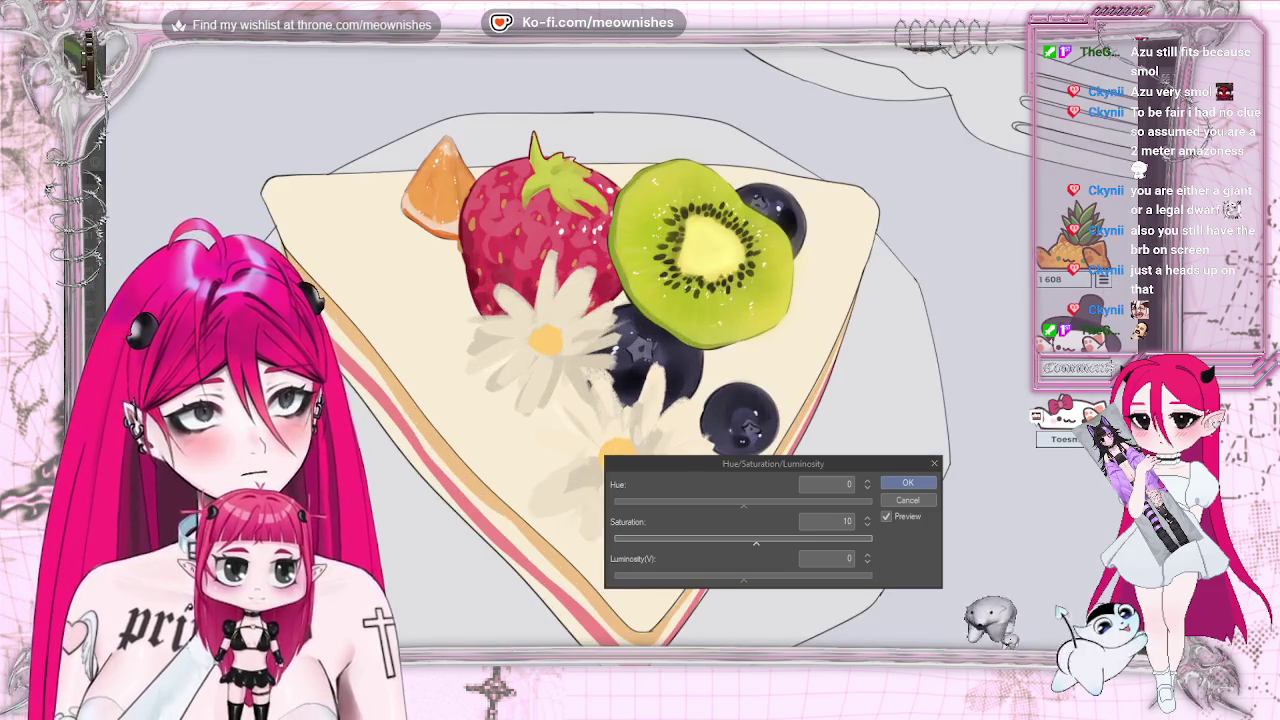
scroll(622, 360, up, 1)
click(751, 584)
click(748, 500)
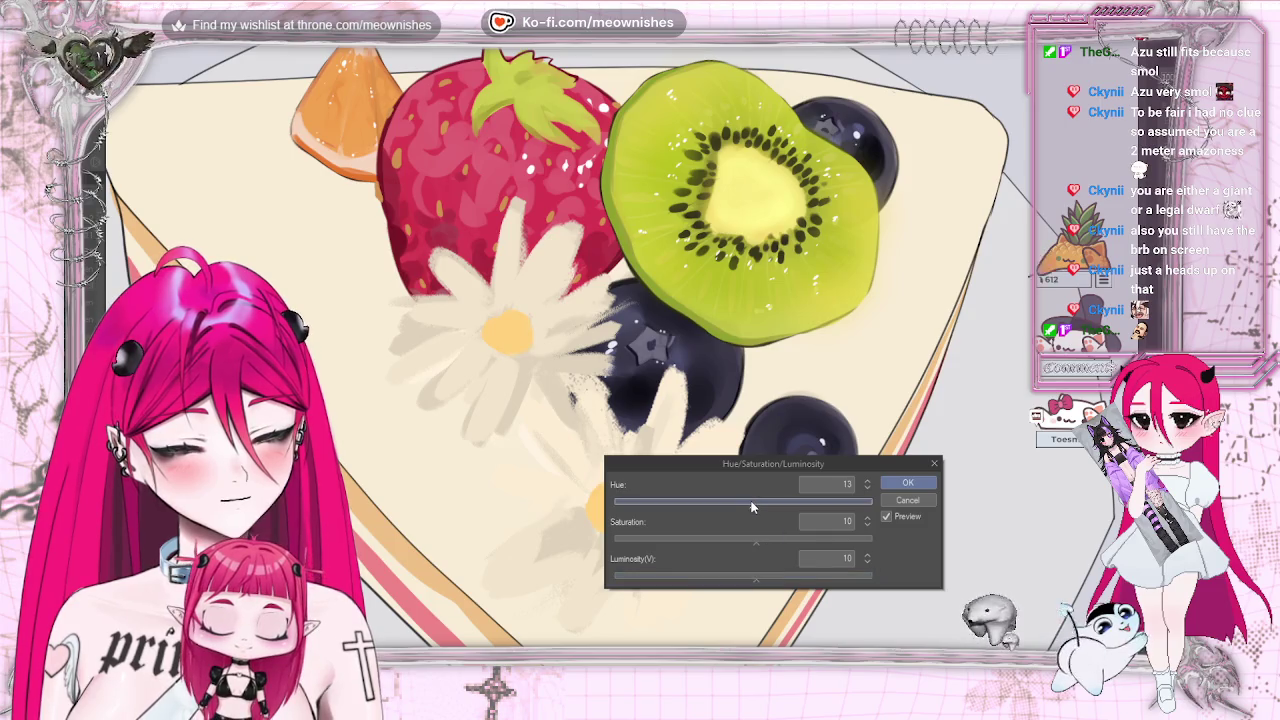
click(732, 502)
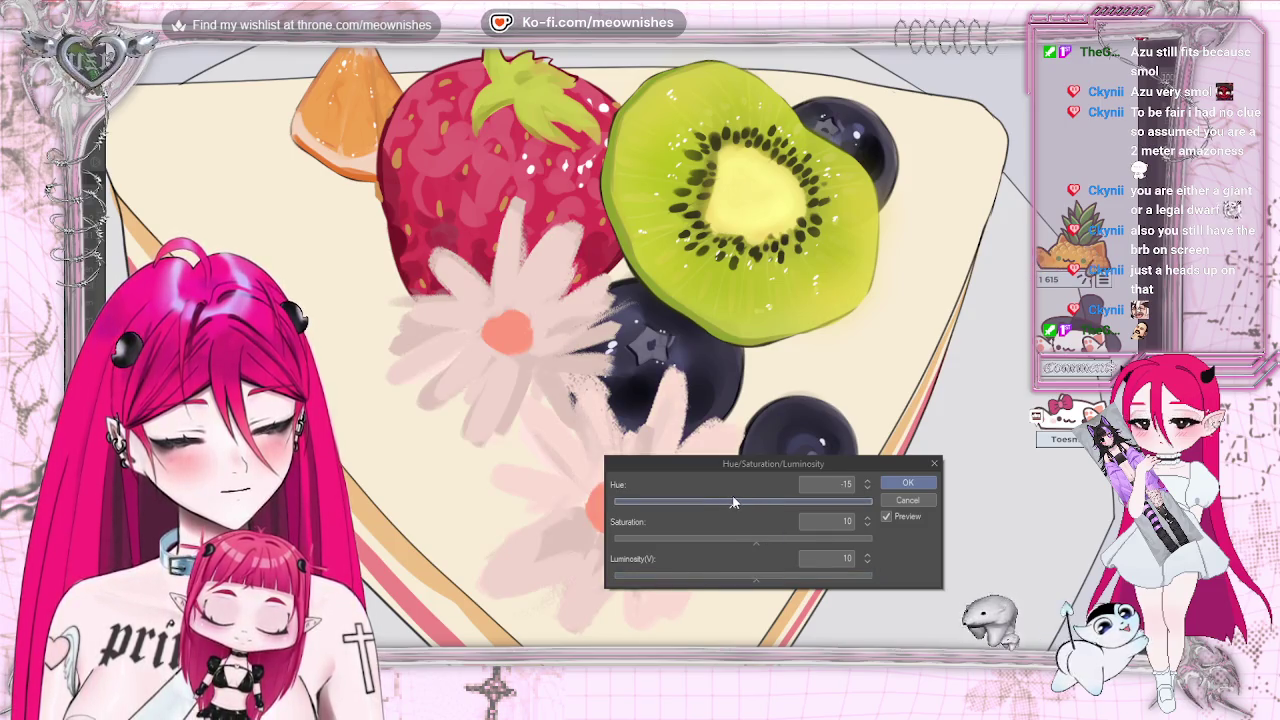
scroll(615, 283, down, 2)
scroll(615, 283, down, 2)
scroll(615, 283, down, 1)
scroll(615, 283, up, 1)
scroll(615, 283, up, 4)
scroll(615, 283, up, 1)
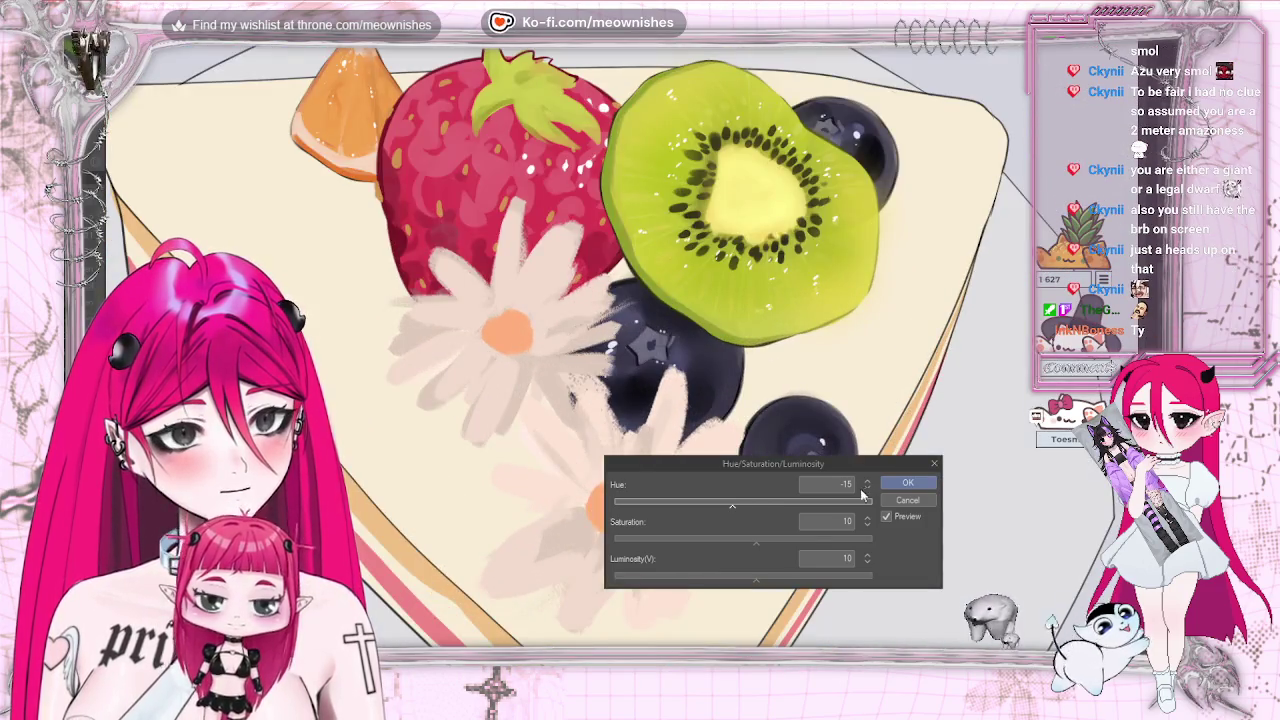
click(907, 483)
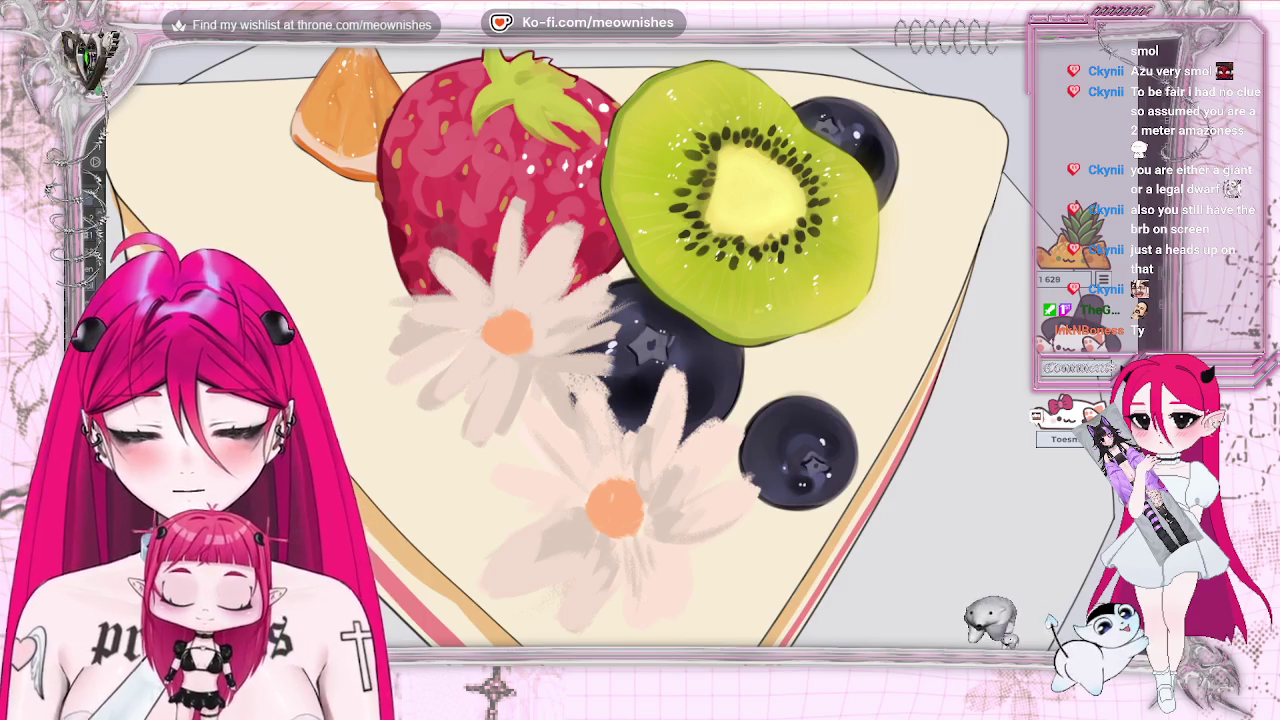
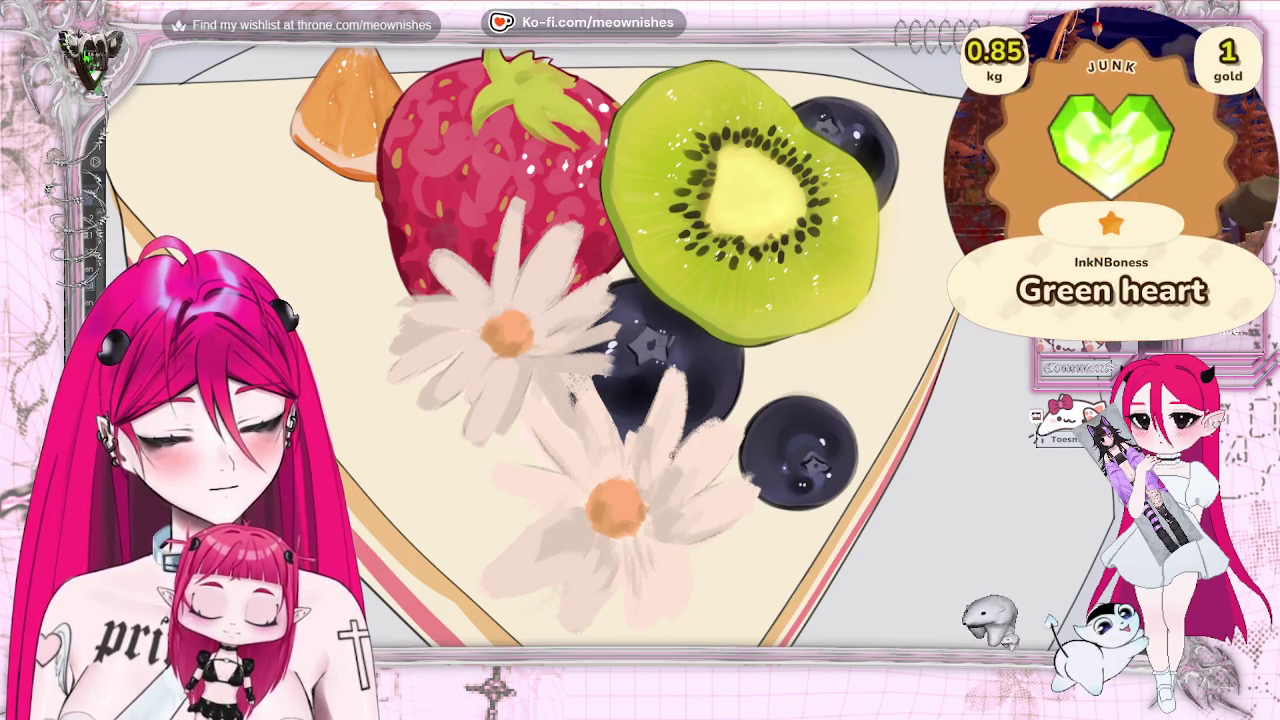
Reshape the upper daisy's left petals, enlarge the brush, and flip the canvas horizontally to check.
scroll(913, 400, down, 3)
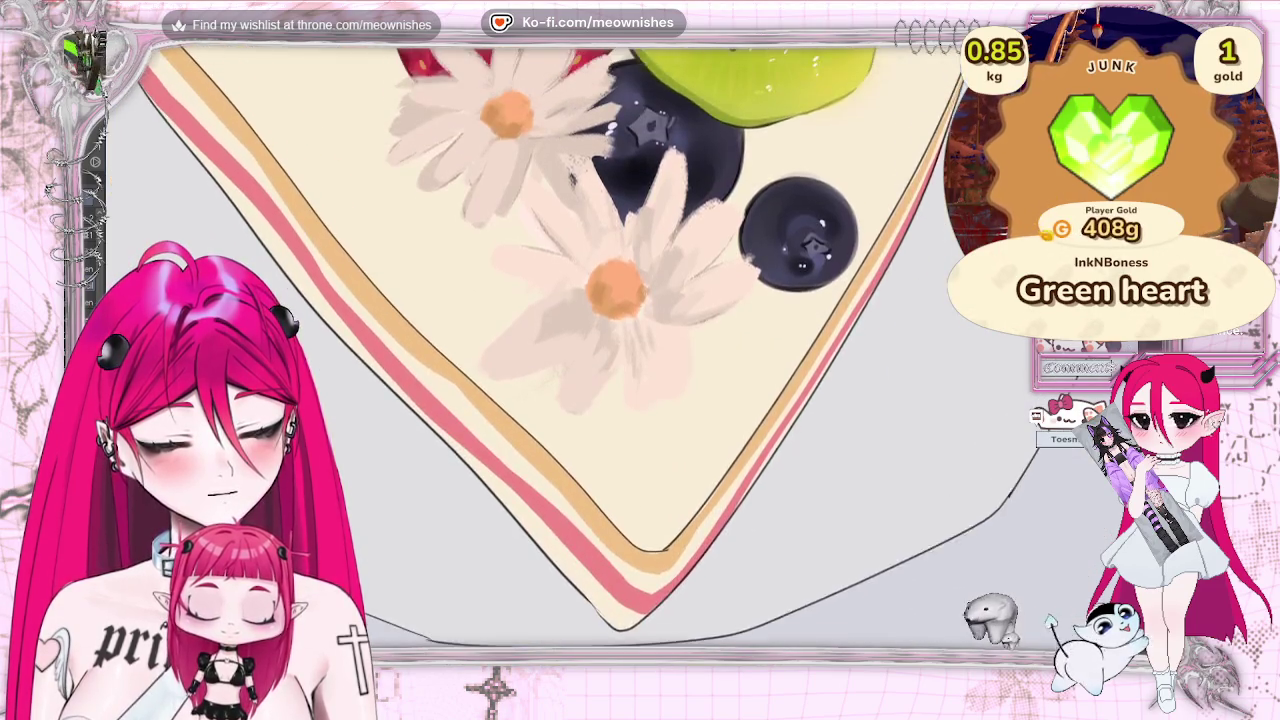
scroll(913, 400, down, 2)
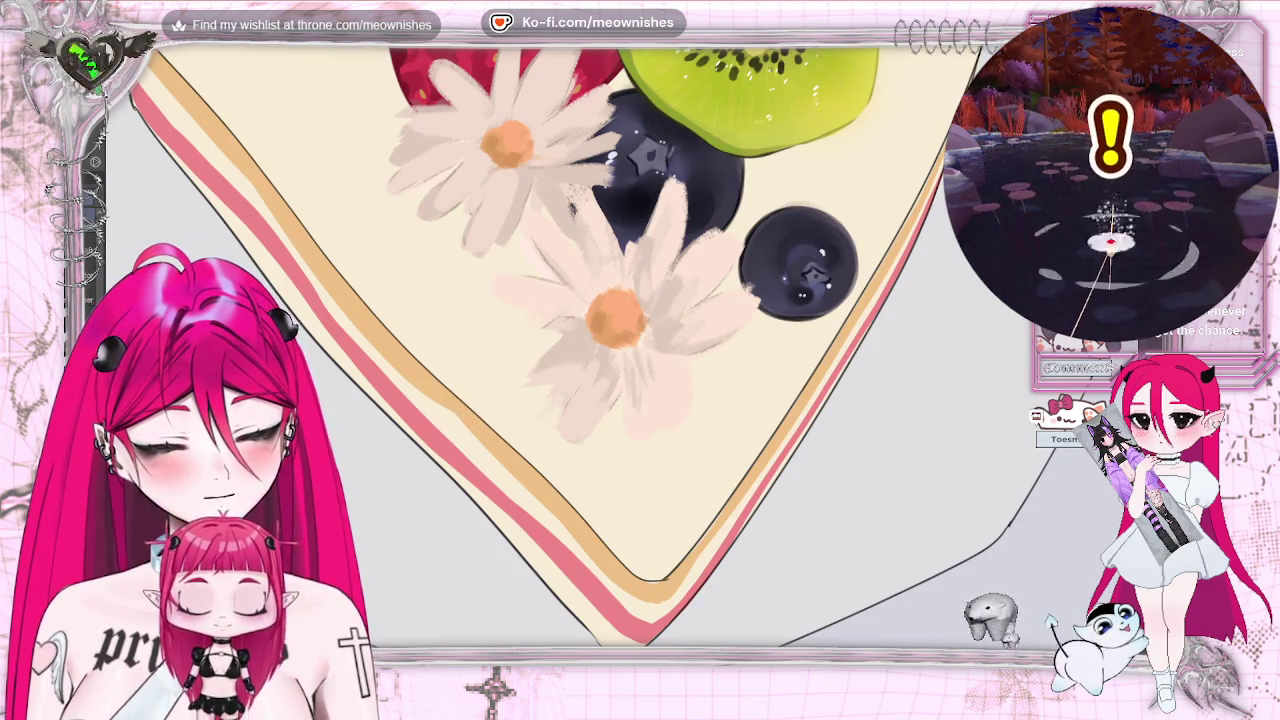
scroll(550, 345, down, 5)
scroll(615, 340, up, 2)
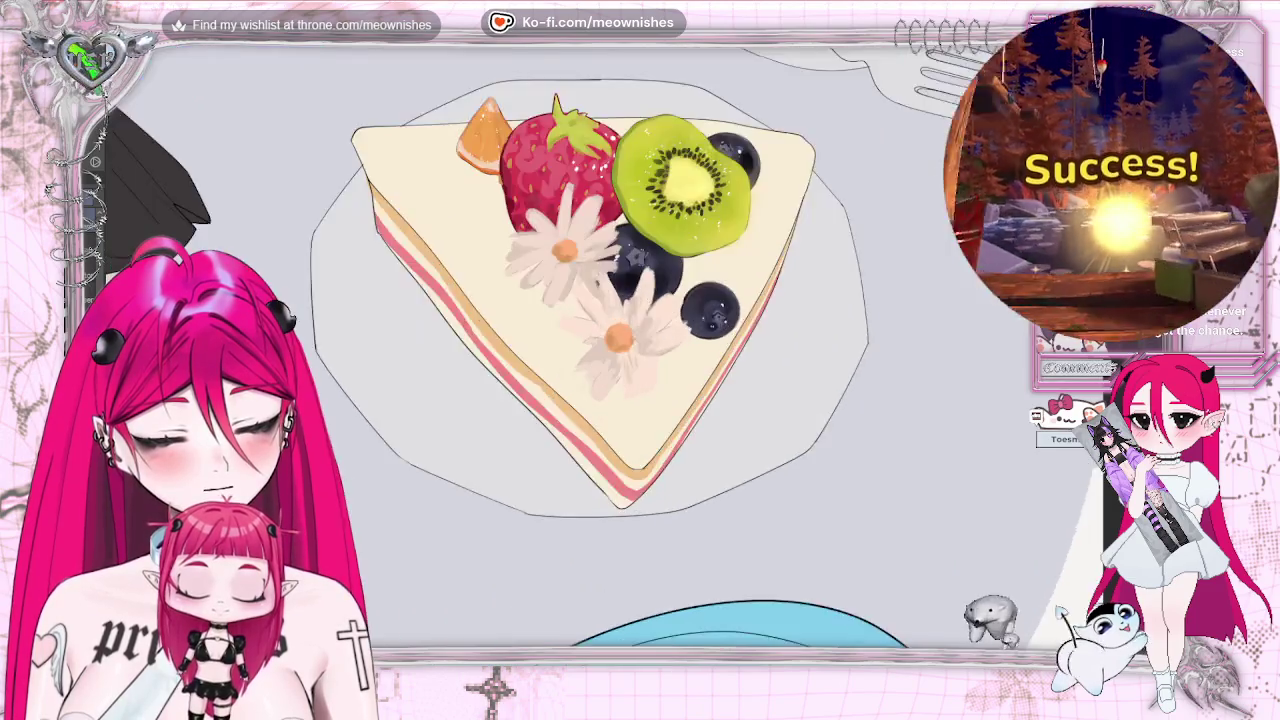
scroll(615, 340, up, 2)
scroll(615, 340, down, 1)
scroll(615, 340, down, 1)
scroll(615, 340, down, 1)
scroll(615, 340, down, 2)
scroll(620, 350, up, 3)
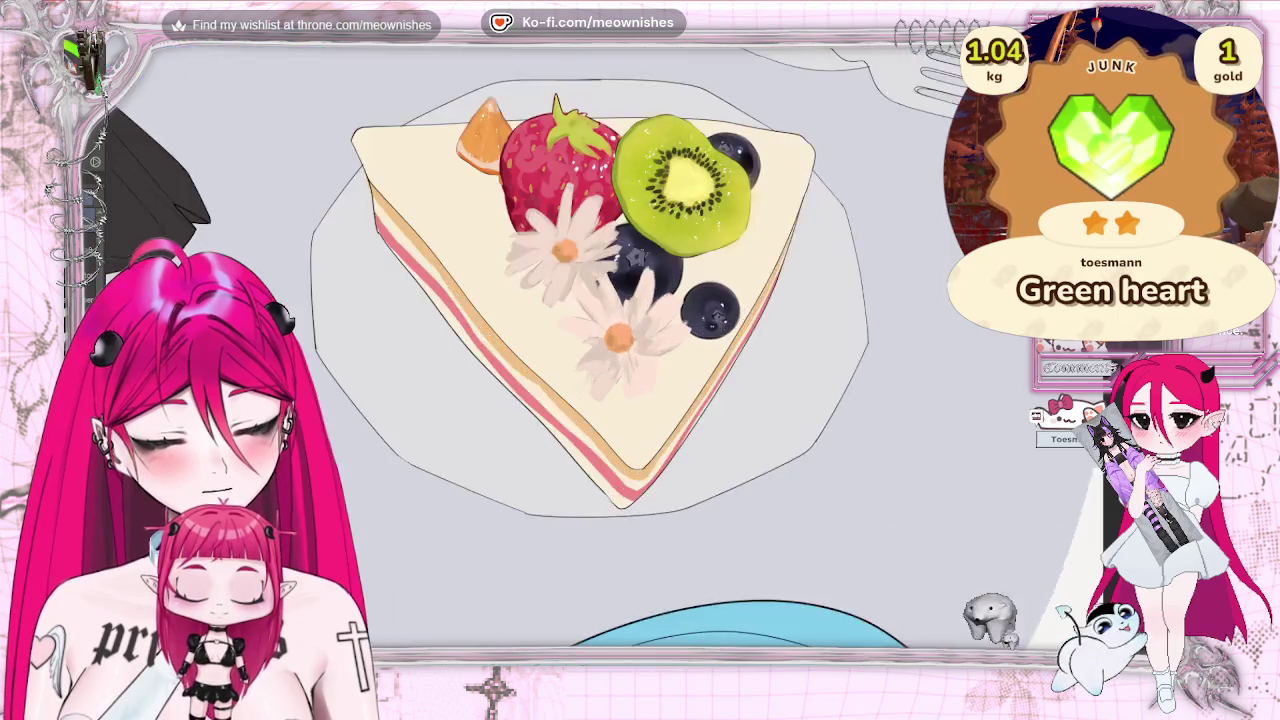
scroll(620, 350, up, 1)
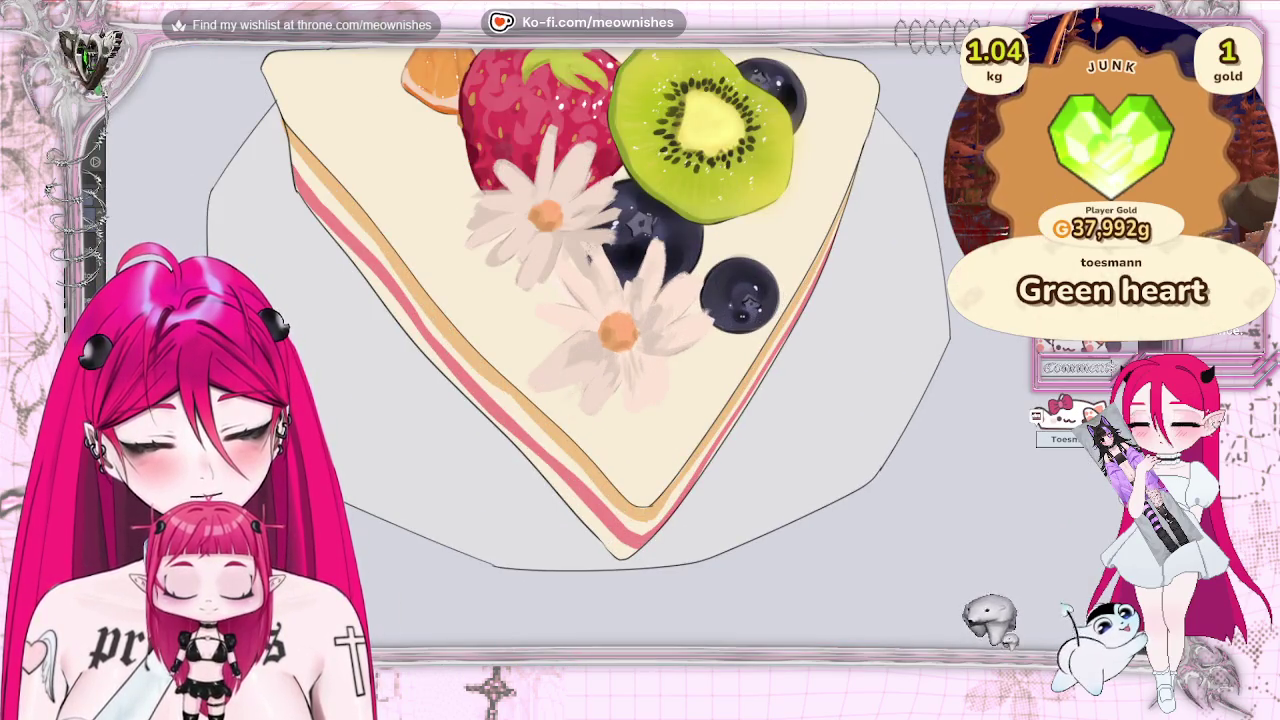
scroll(617, 330, up, 1)
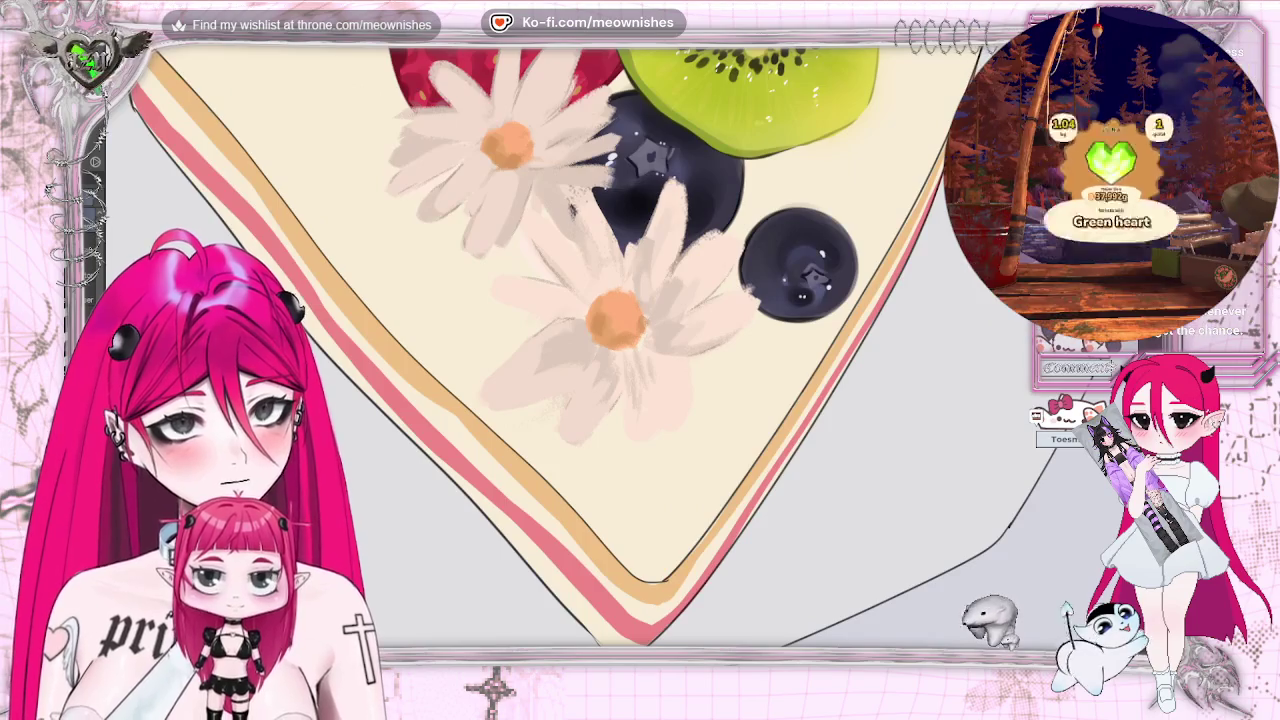
drag(290, 200, 450, 310)
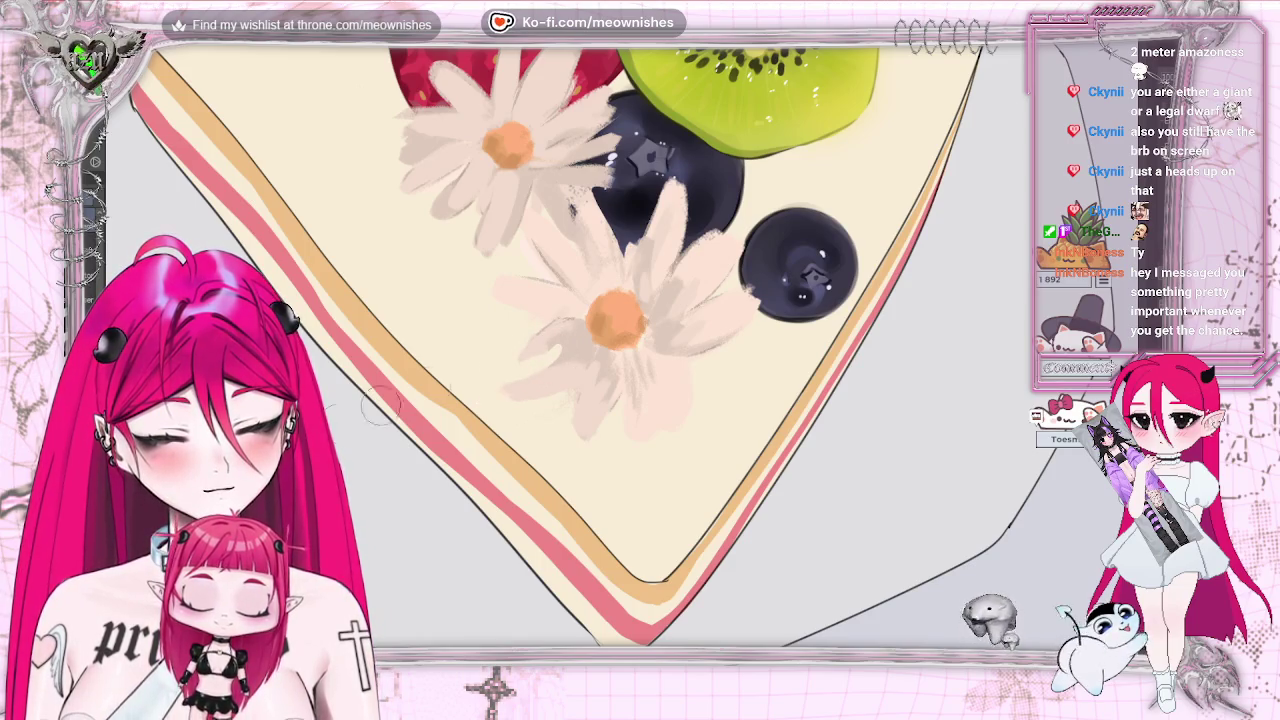
key(bracketright)
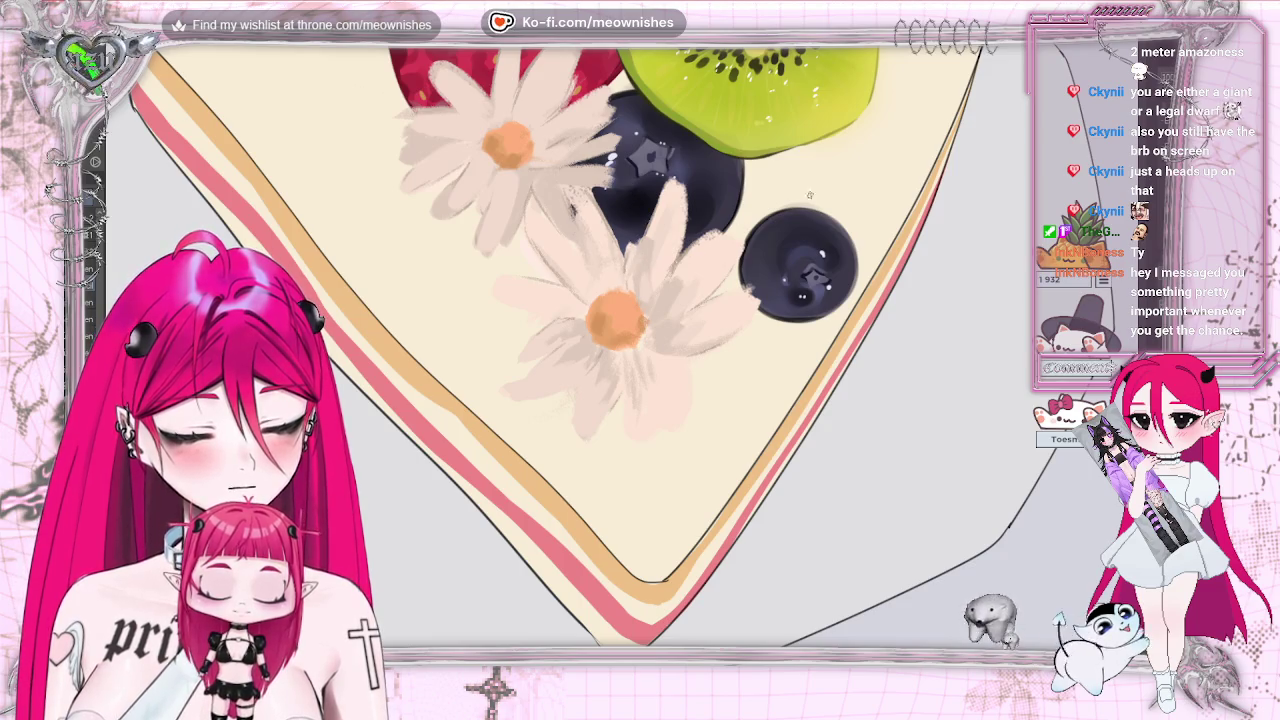
key(h)
key(h)
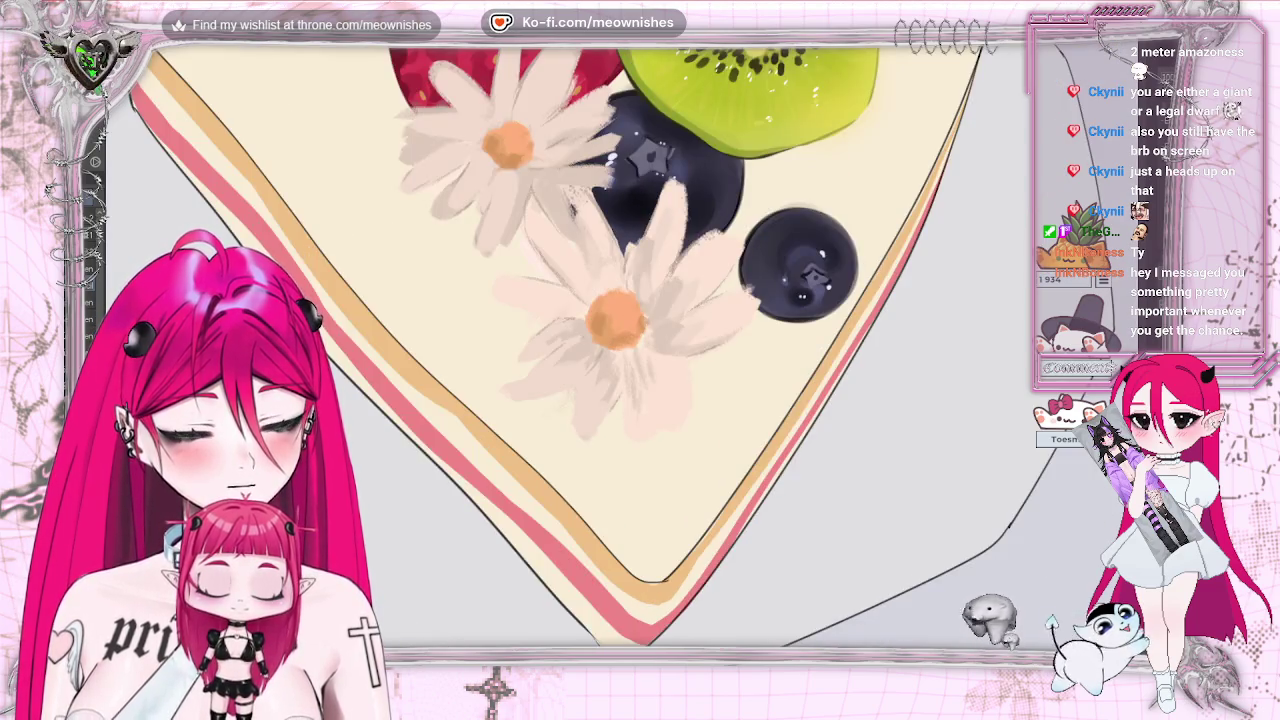
scroll(600, 340, down, 3)
scroll(420, 340, down, 2)
scroll(420, 340, up, 3)
scroll(640, 330, up, 5)
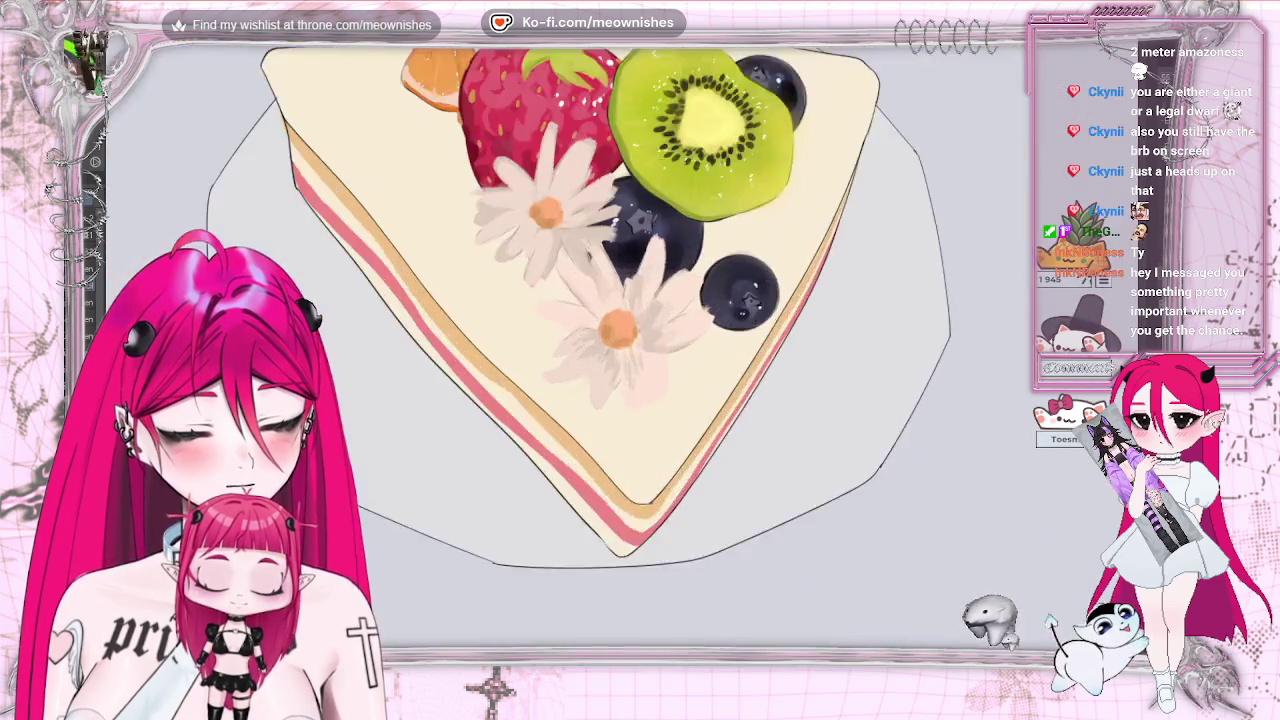
scroll(668, 354, up, 2)
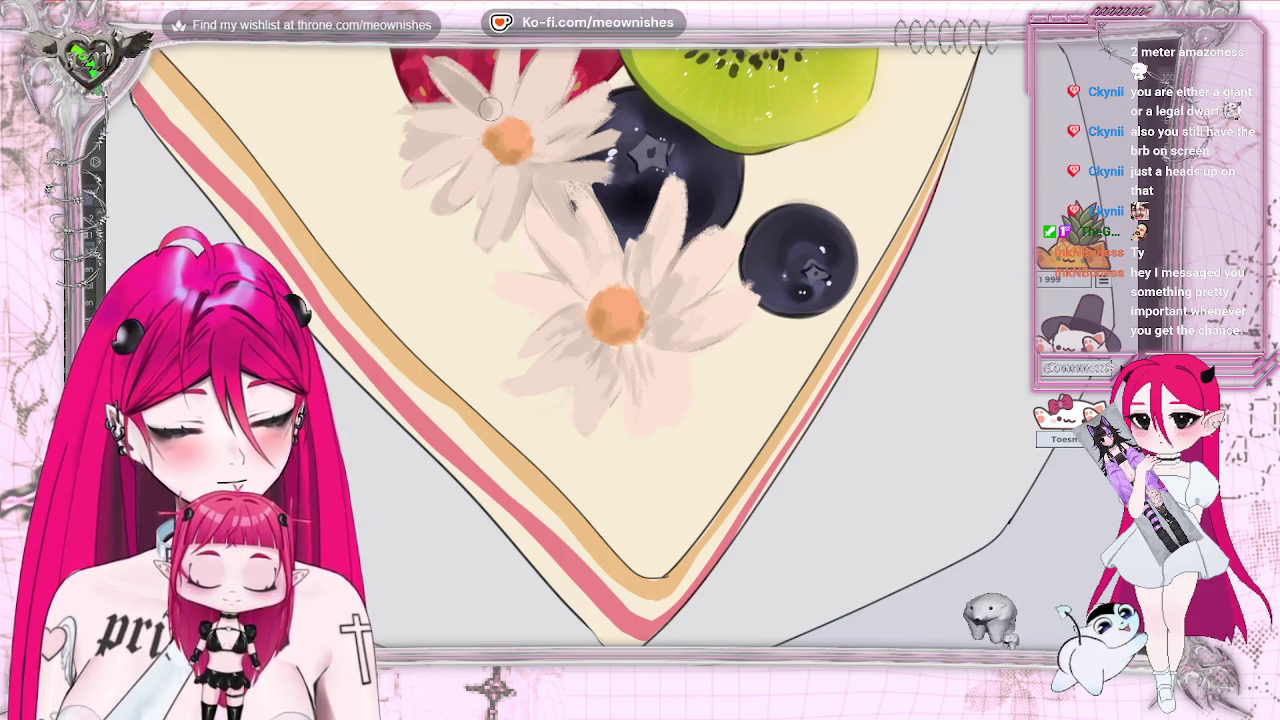
scroll(568, 346, up, 3)
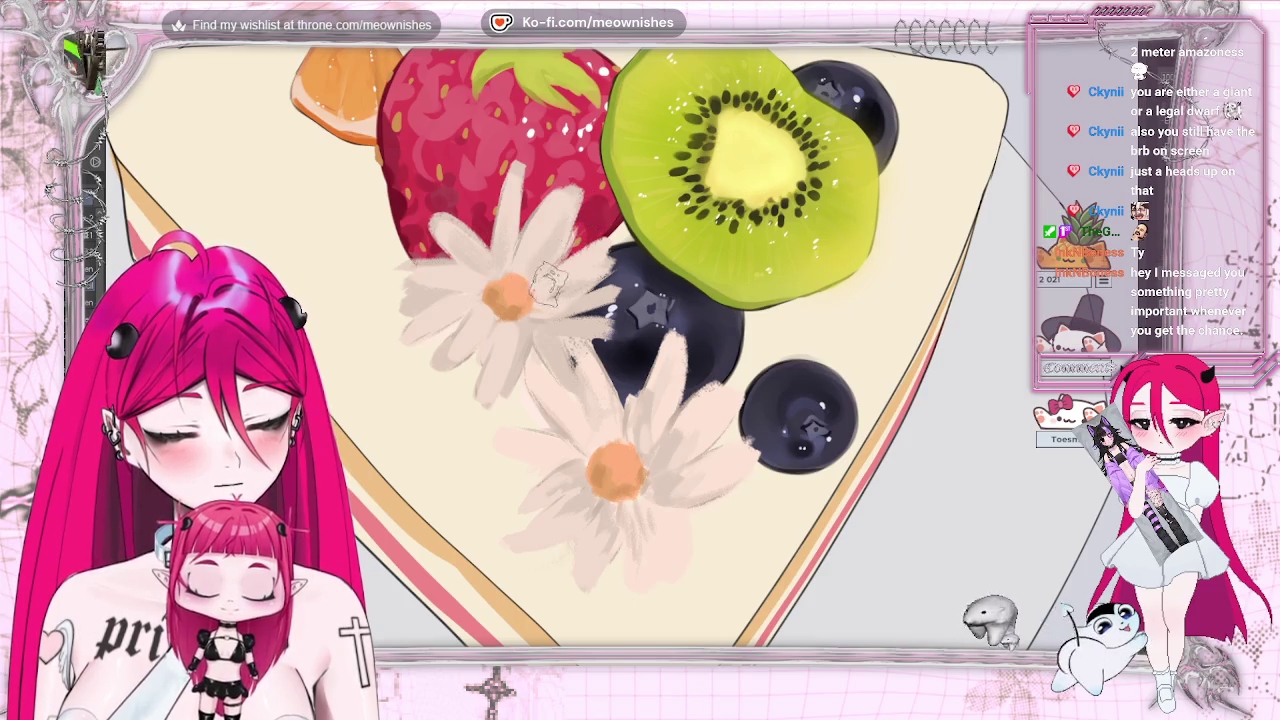
scroll(580, 330, down, 2)
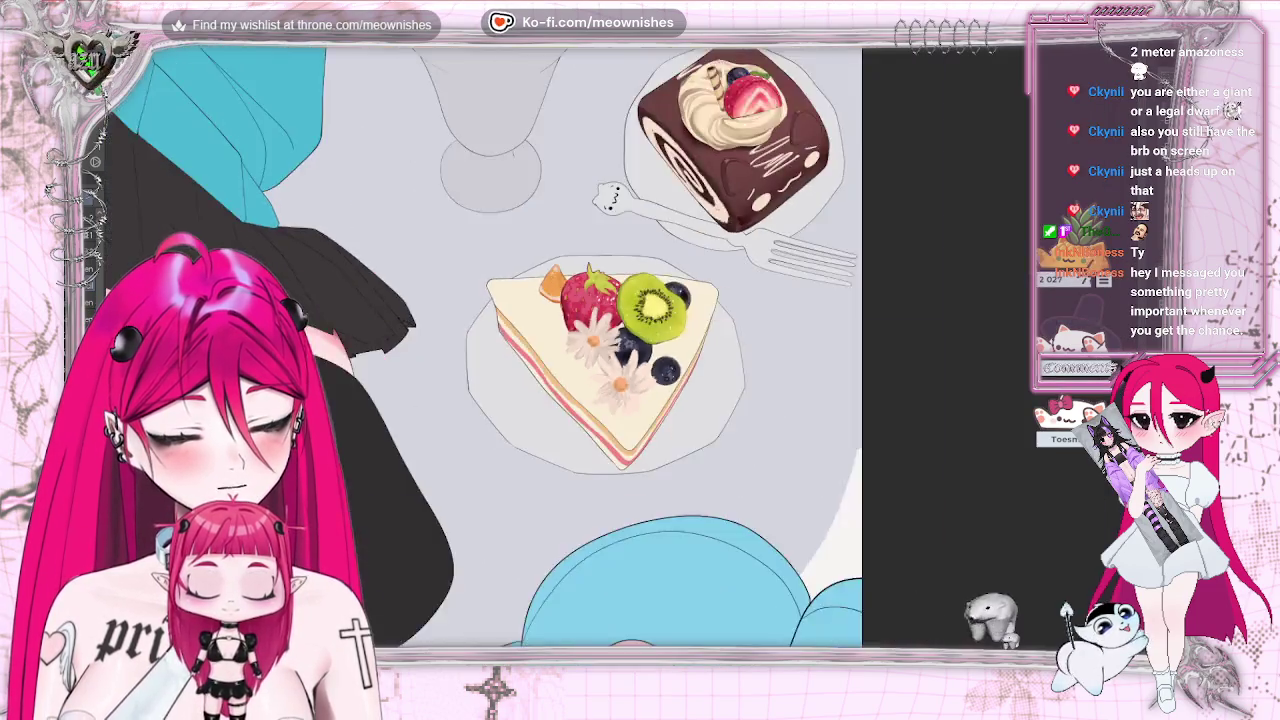
scroll(580, 330, down, 1)
scroll(580, 330, down, 1)
scroll(618, 352, up, 3)
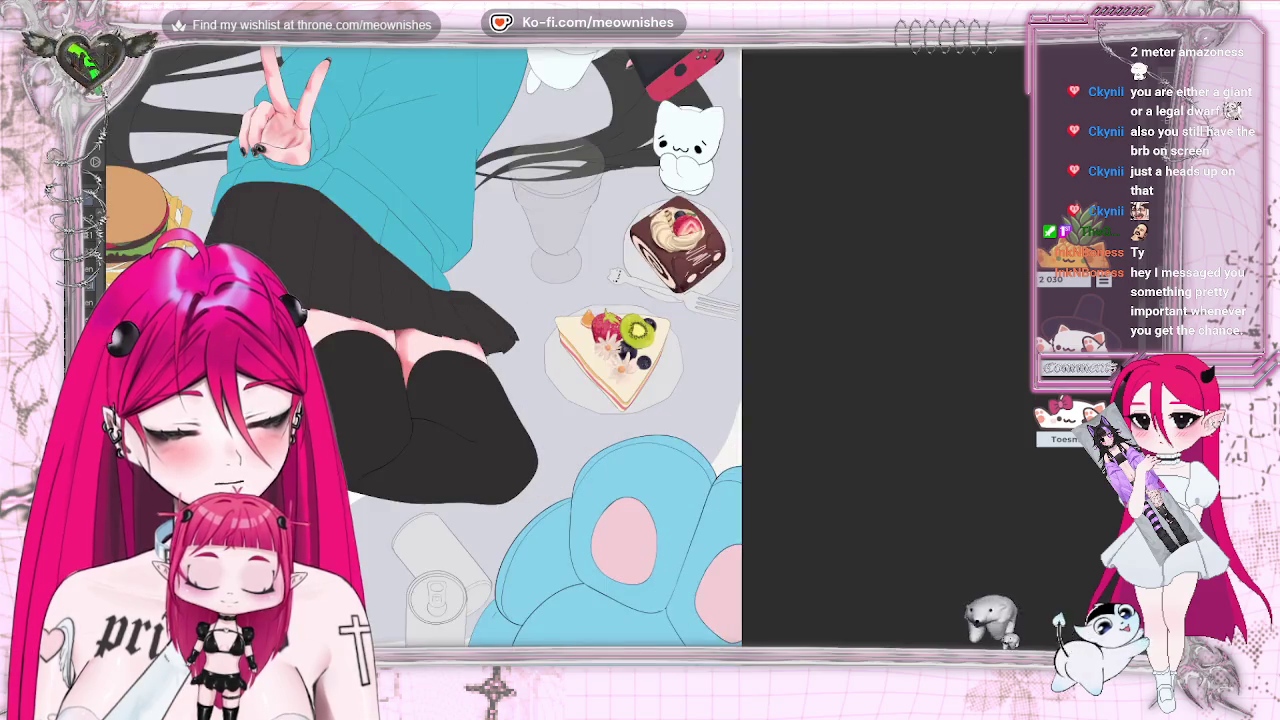
scroll(616, 276, down, 3)
scroll(616, 276, up, 3)
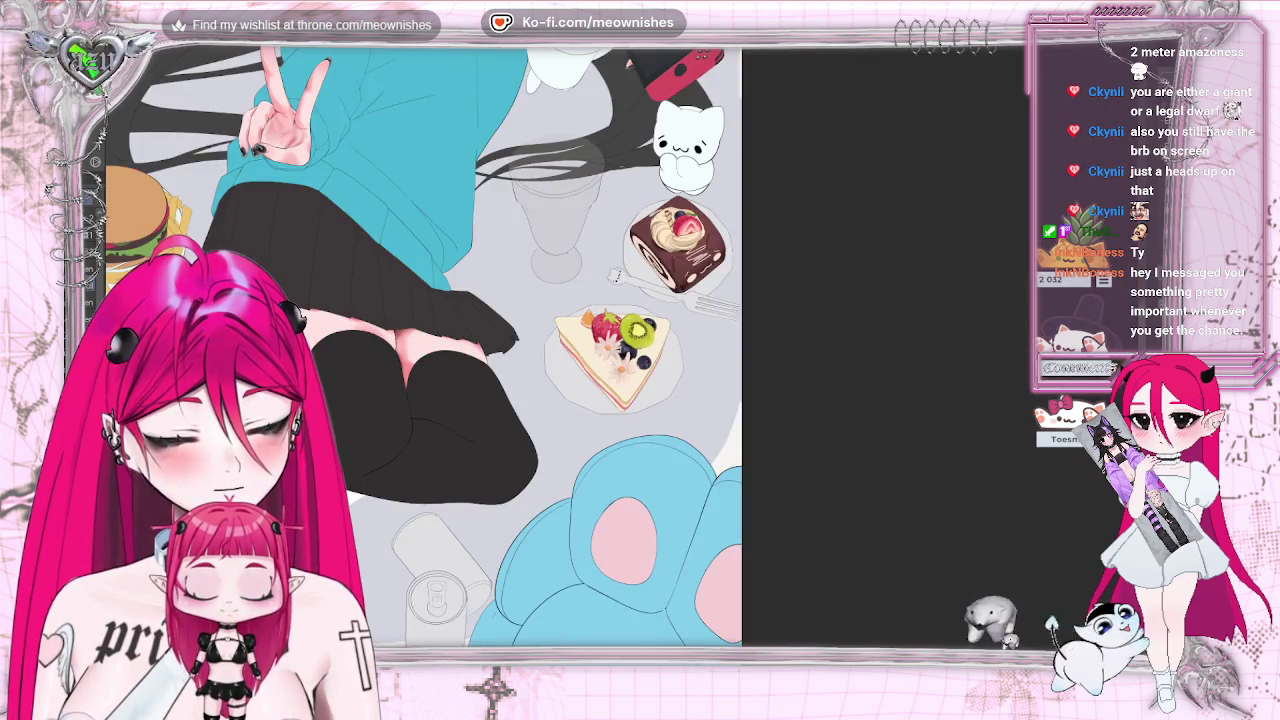
scroll(600, 350, down, 2)
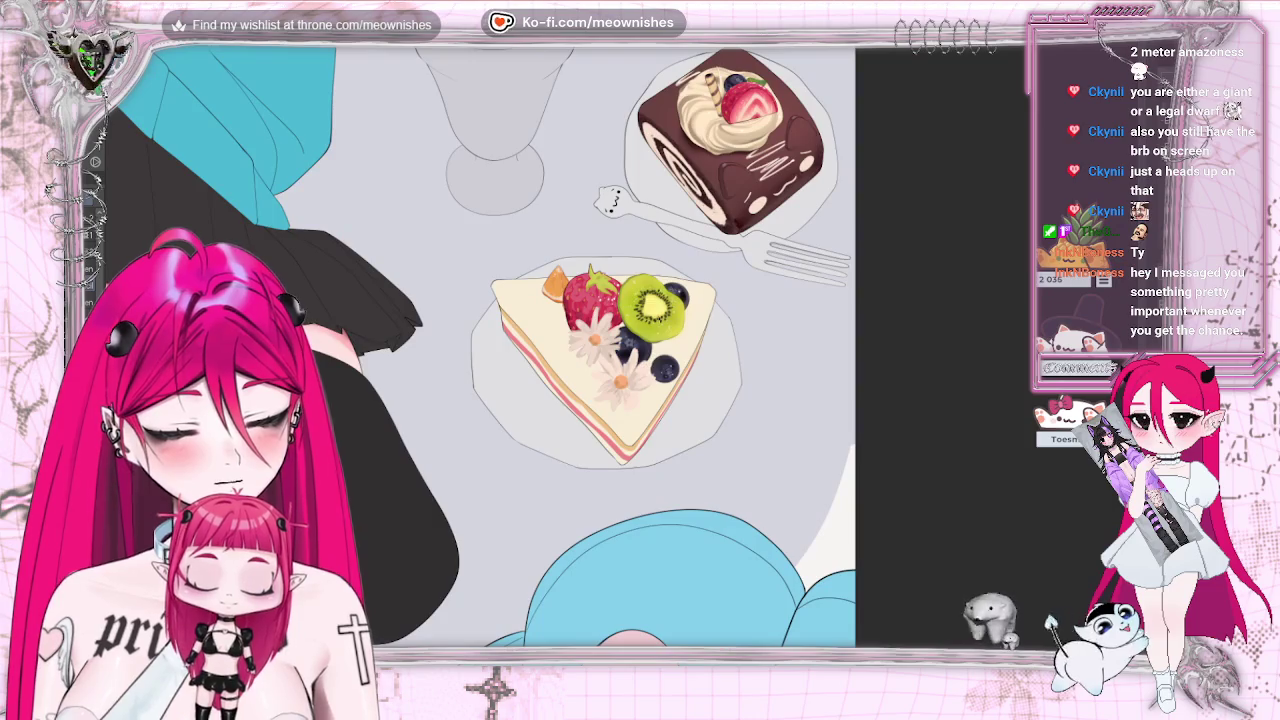
scroll(600, 360, down, 3)
scroll(600, 360, up, 3)
scroll(600, 360, up, 2)
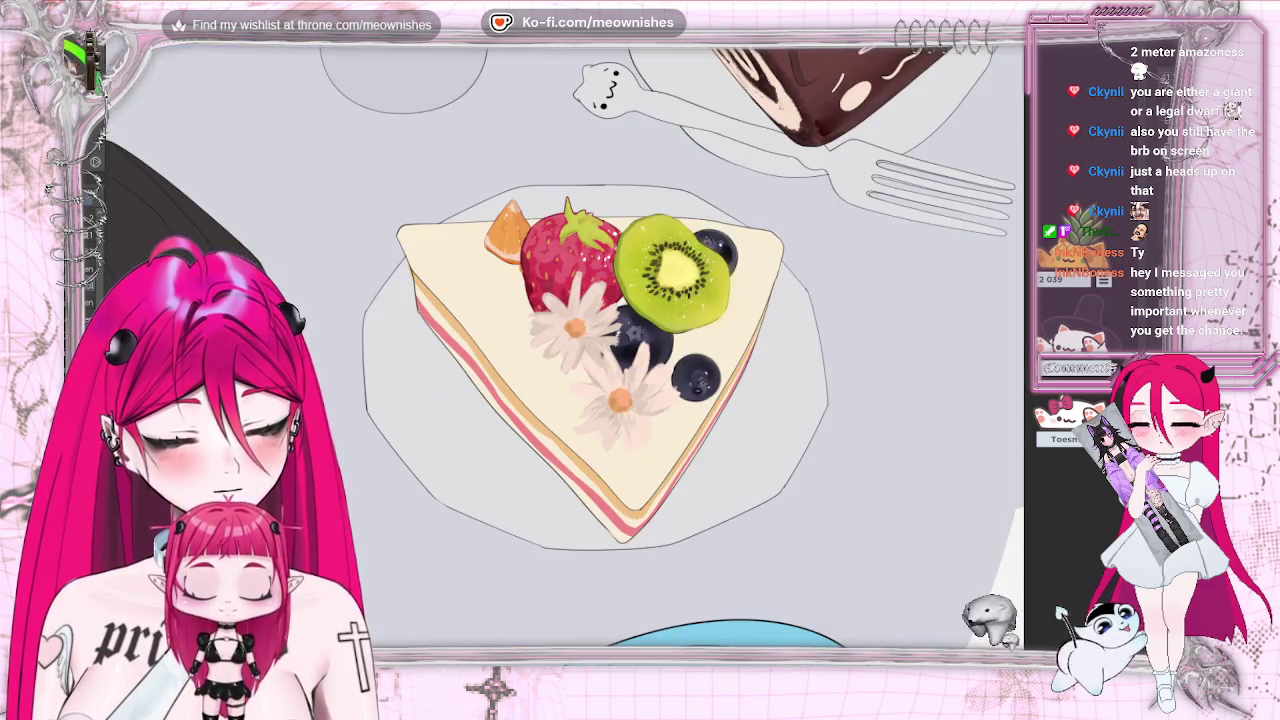
scroll(600, 360, up, 1)
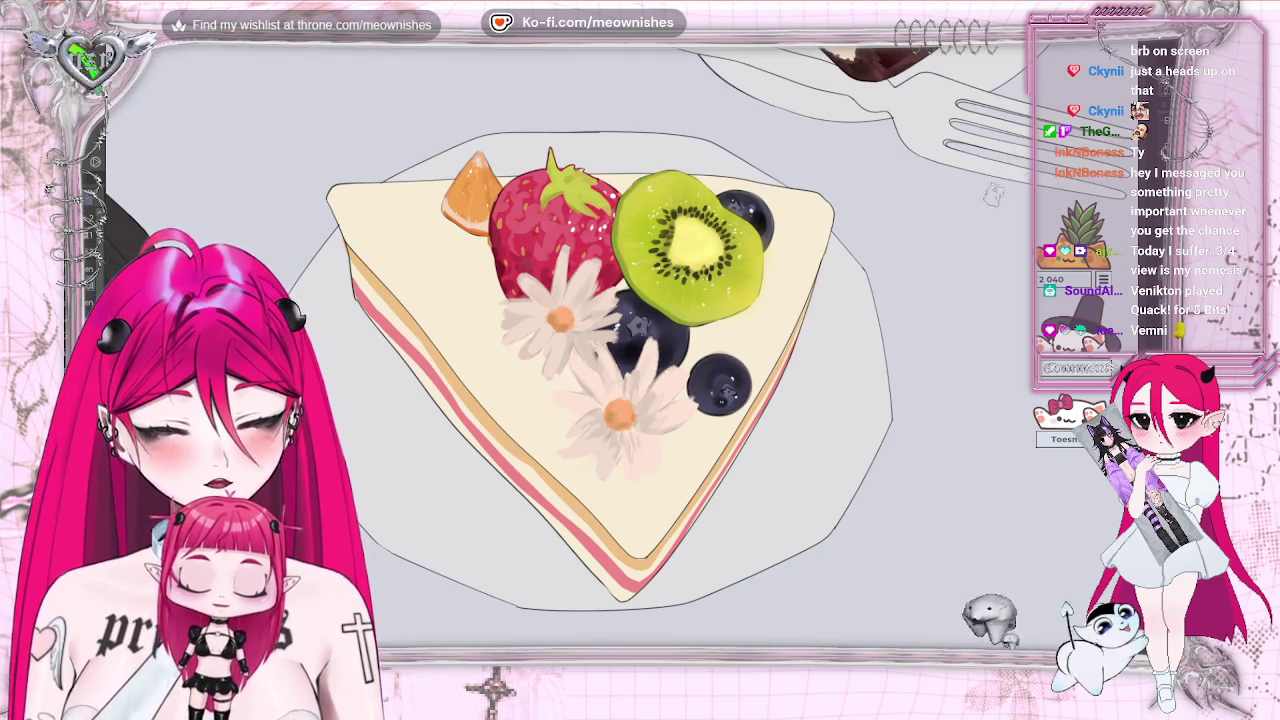
scroll(623, 380, up, 2)
scroll(614, 366, up, 2)
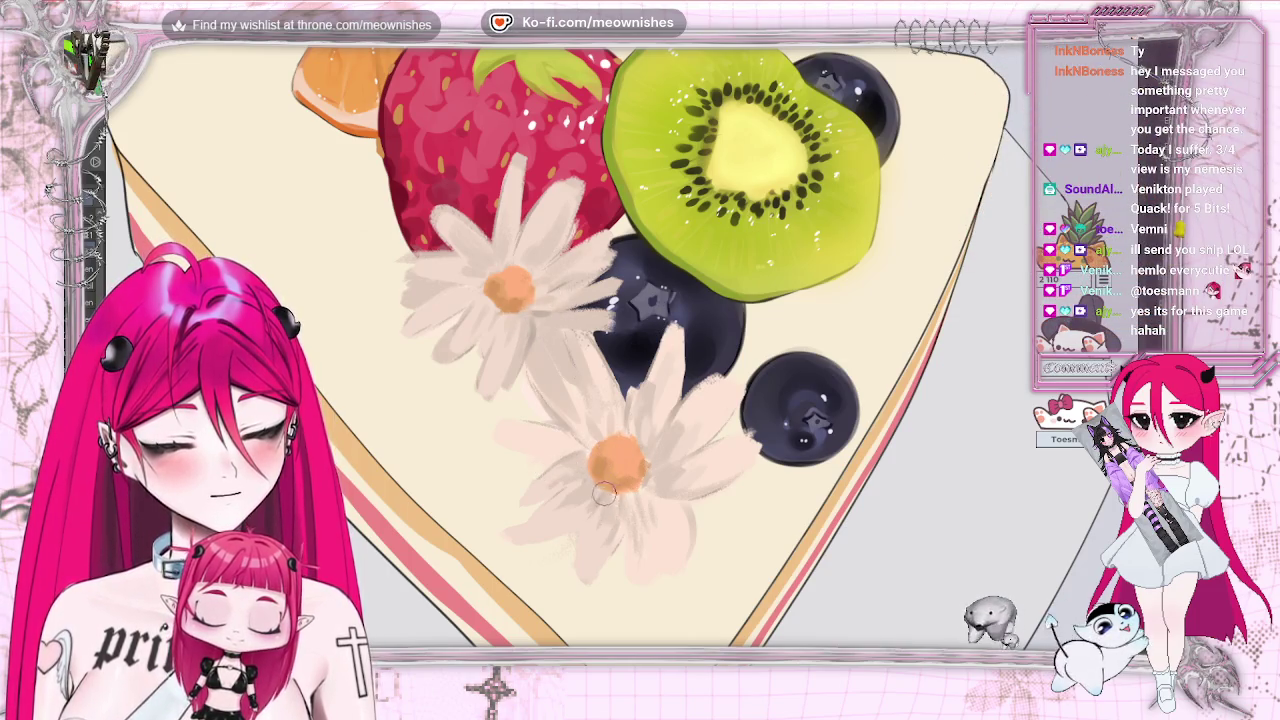
Zoom in and paint two grey shading strokes on the lower daisy's left petals, then zoom out.
key(ctrl+0)
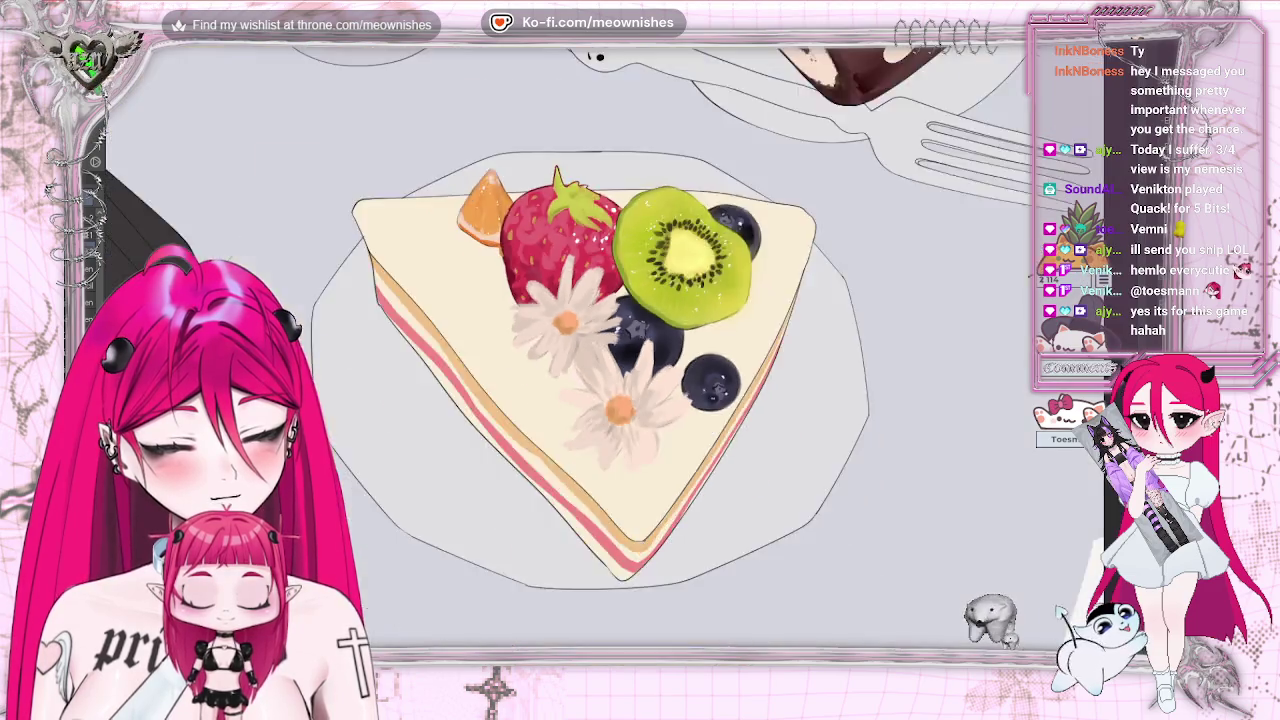
key(ctrl+minus)
key(ctrl+plus)
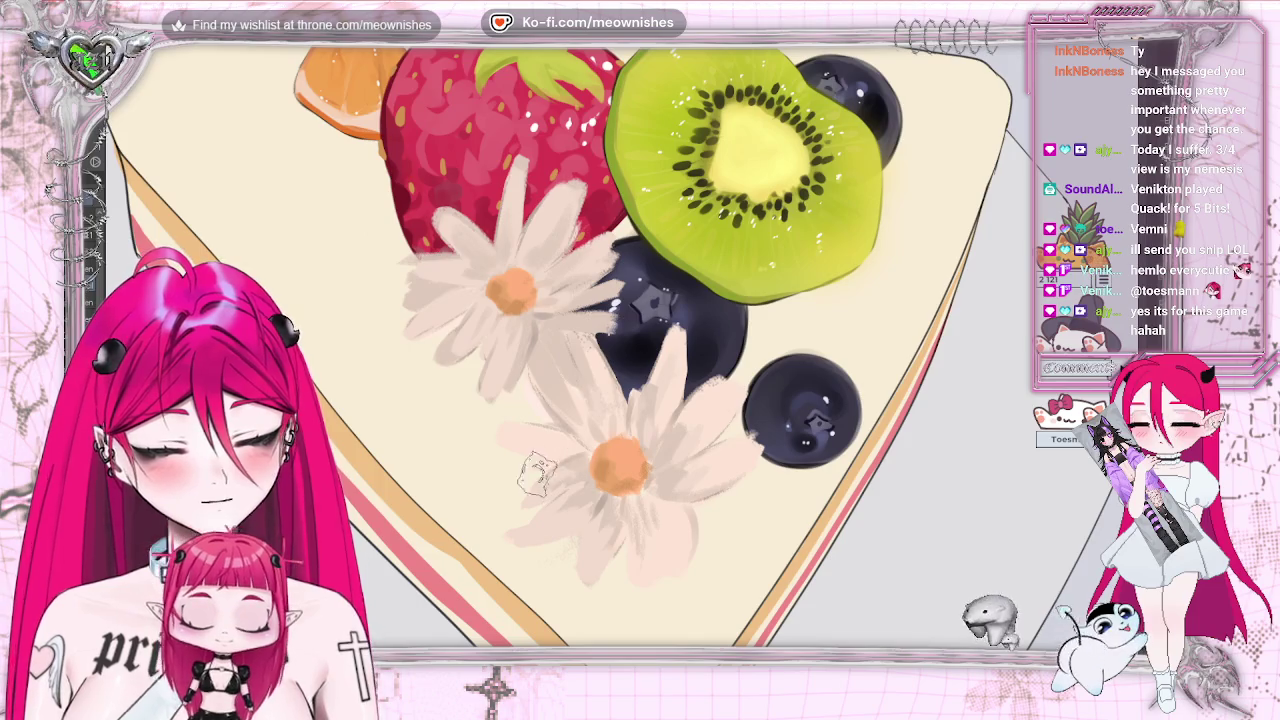
drag(558, 468, 515, 488)
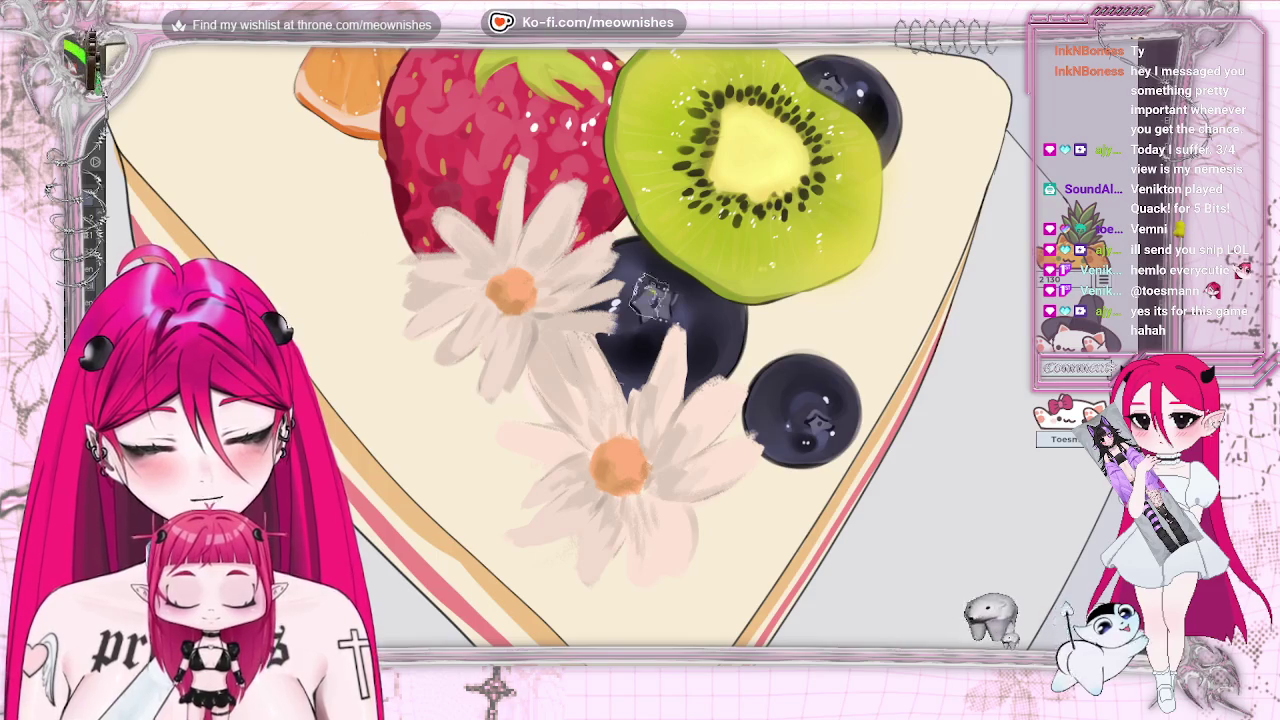
drag(531, 443, 500, 434)
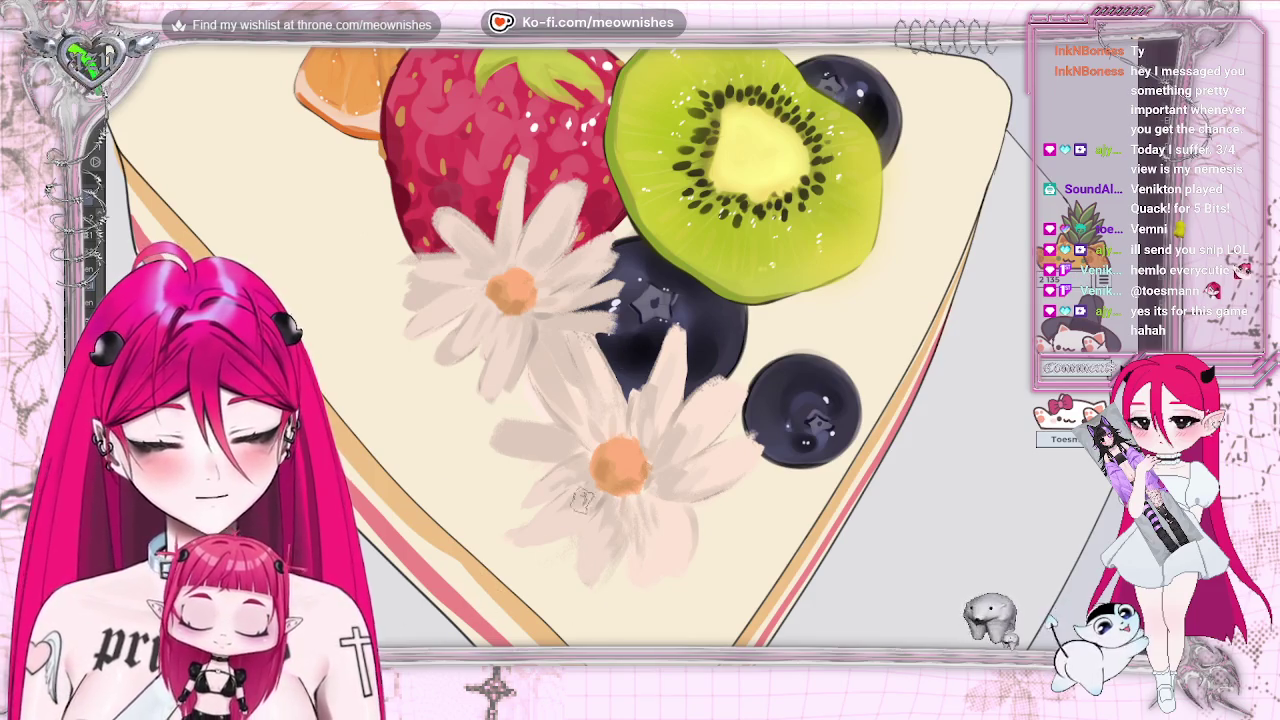
key(ctrl+0)
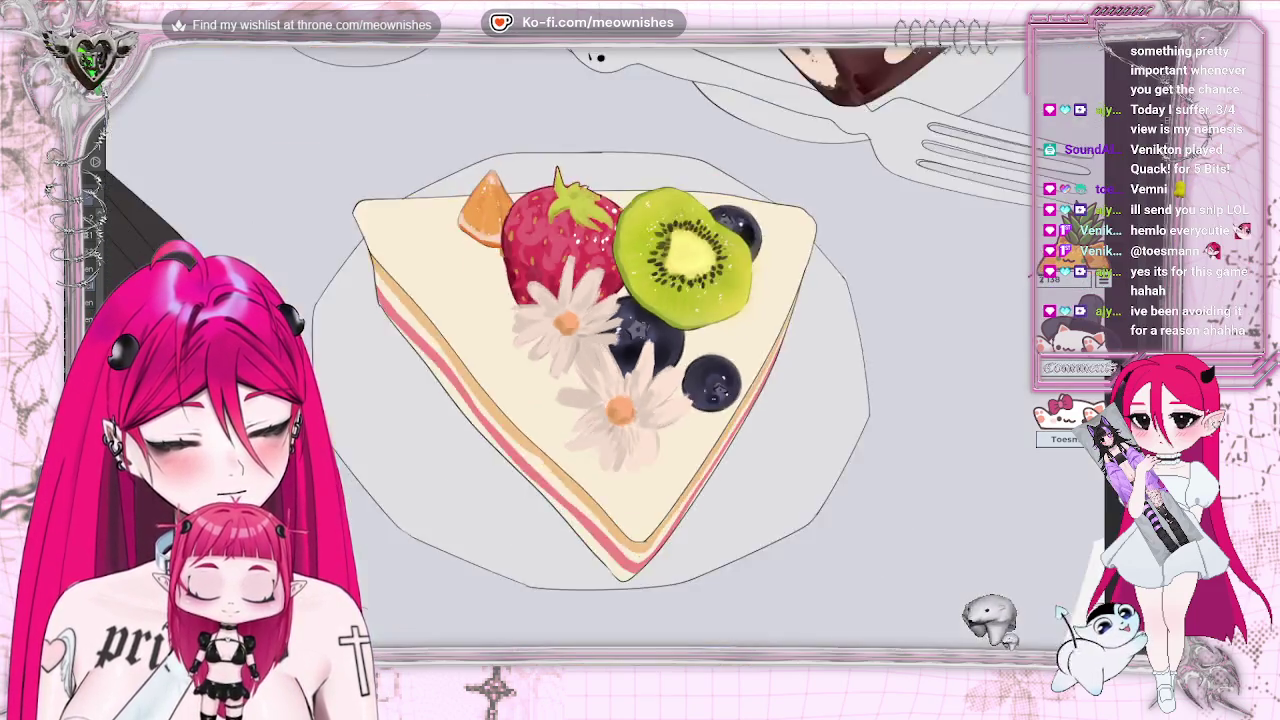
scroll(618, 348, up, 2)
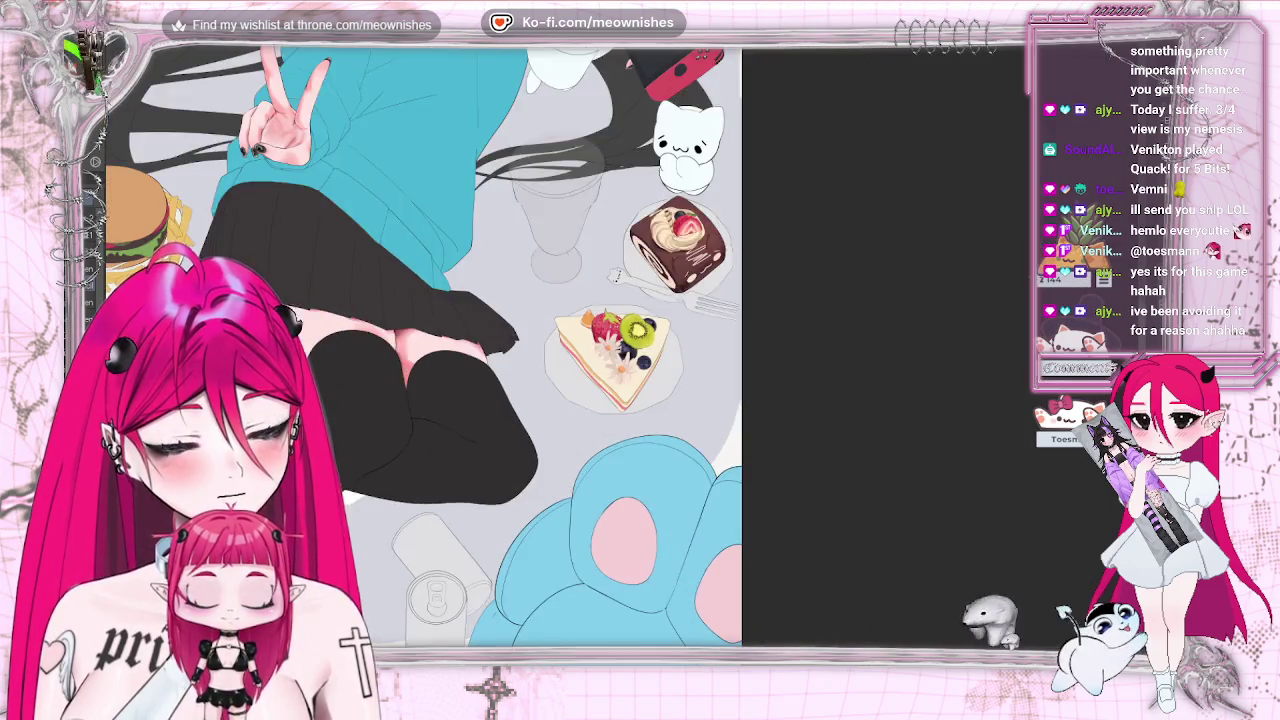
scroll(618, 348, up, 3)
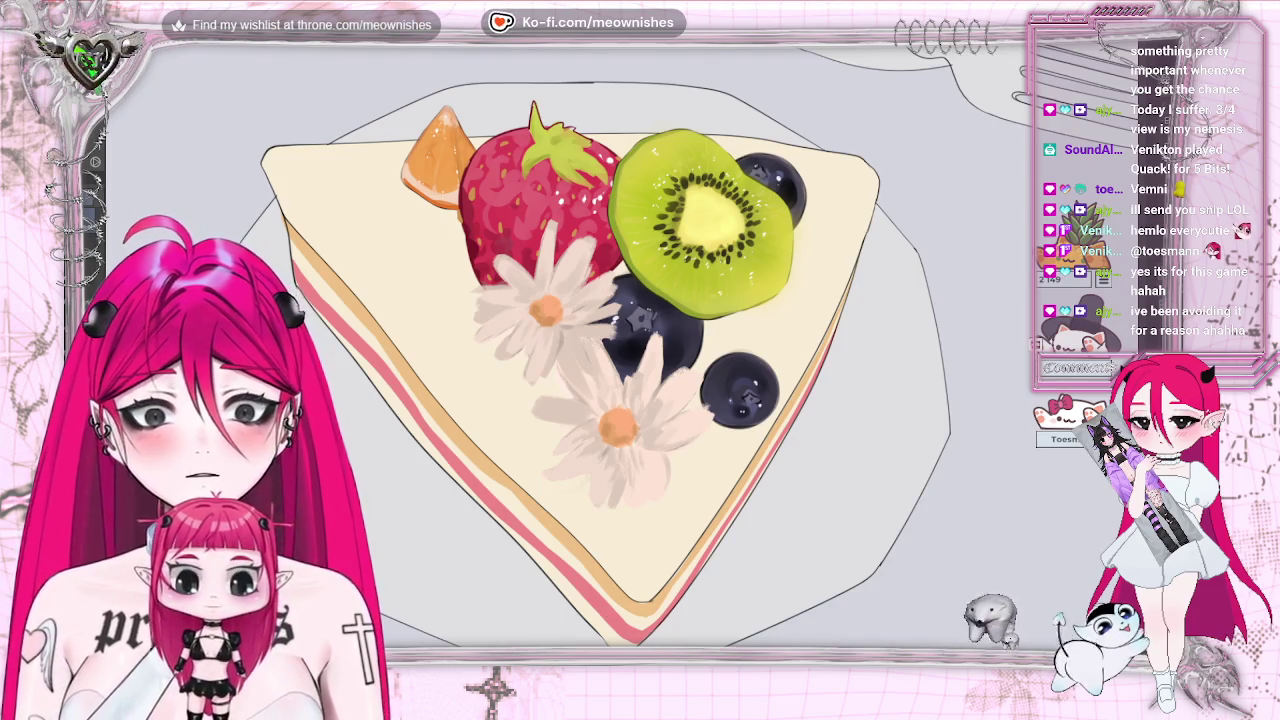
Auto-select the cake slice's top area to make a marching-ants selection.
click(820, 248)
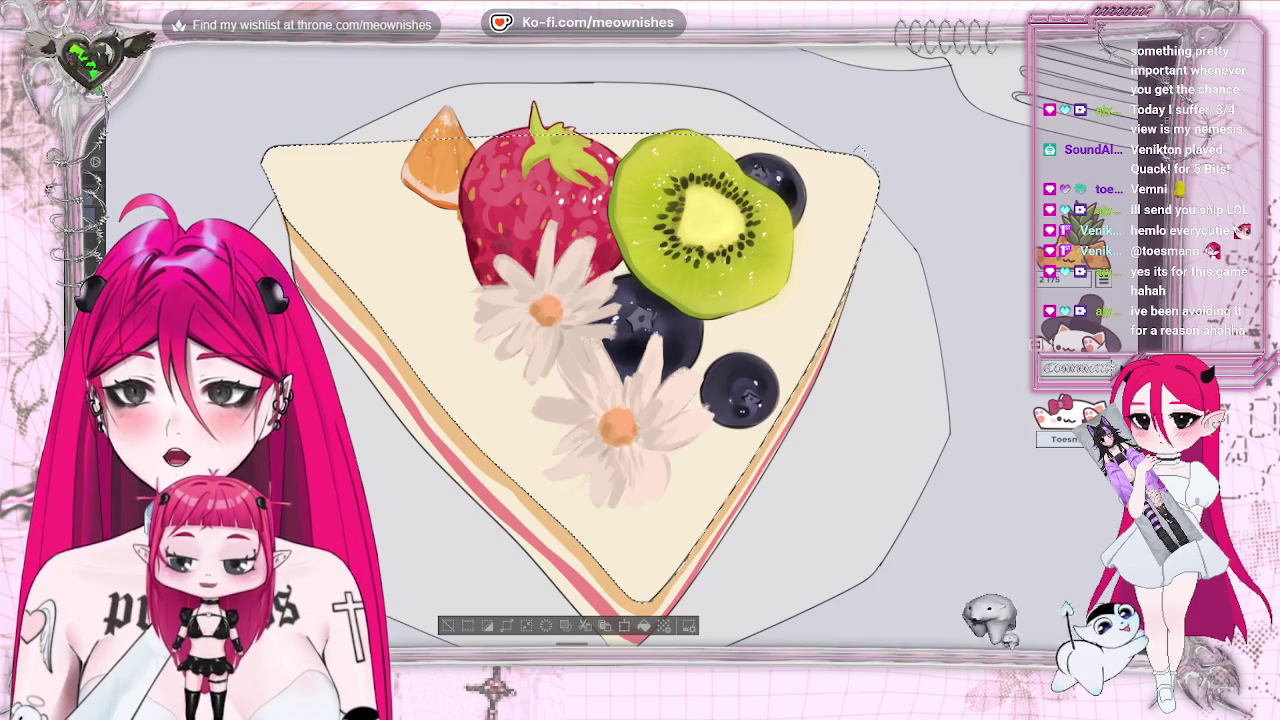
Paint warm soft strokes on the cake top's upper left, toggling the cake selection off and on.
drag(450, 148, 380, 210)
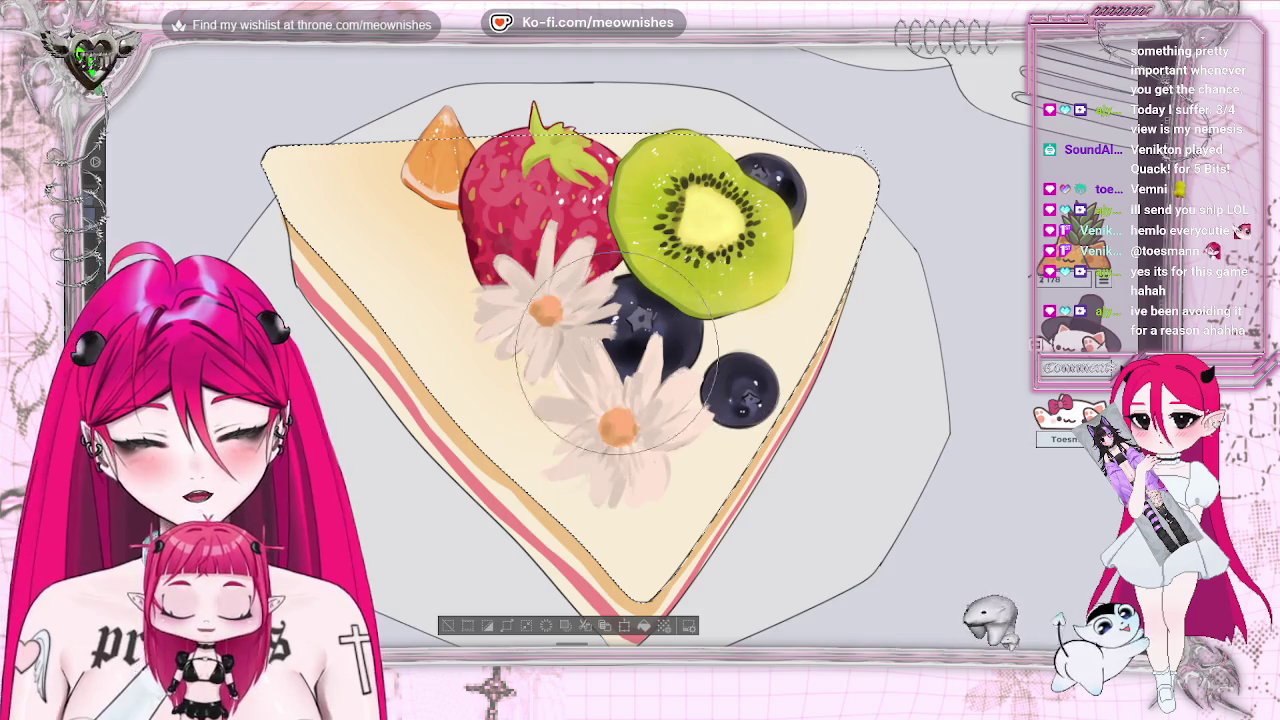
key(ctrl+d)
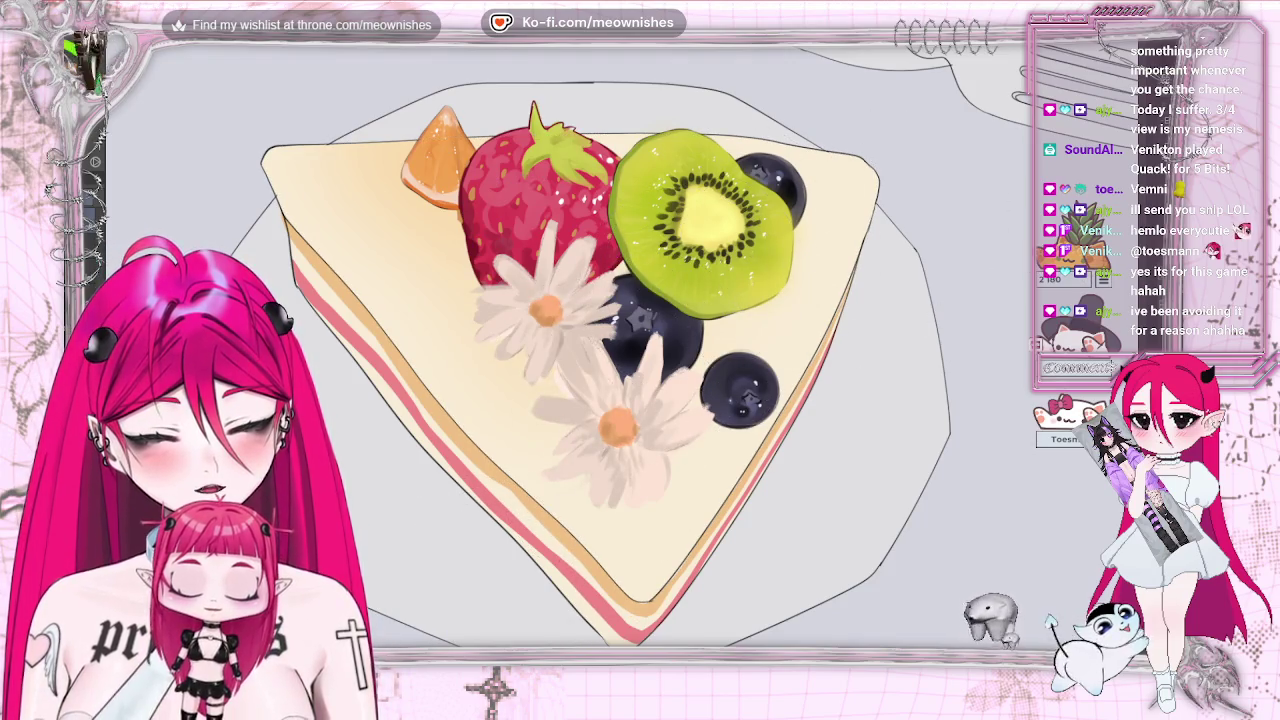
scroll(600, 350, down, 4)
scroll(600, 350, up, 3)
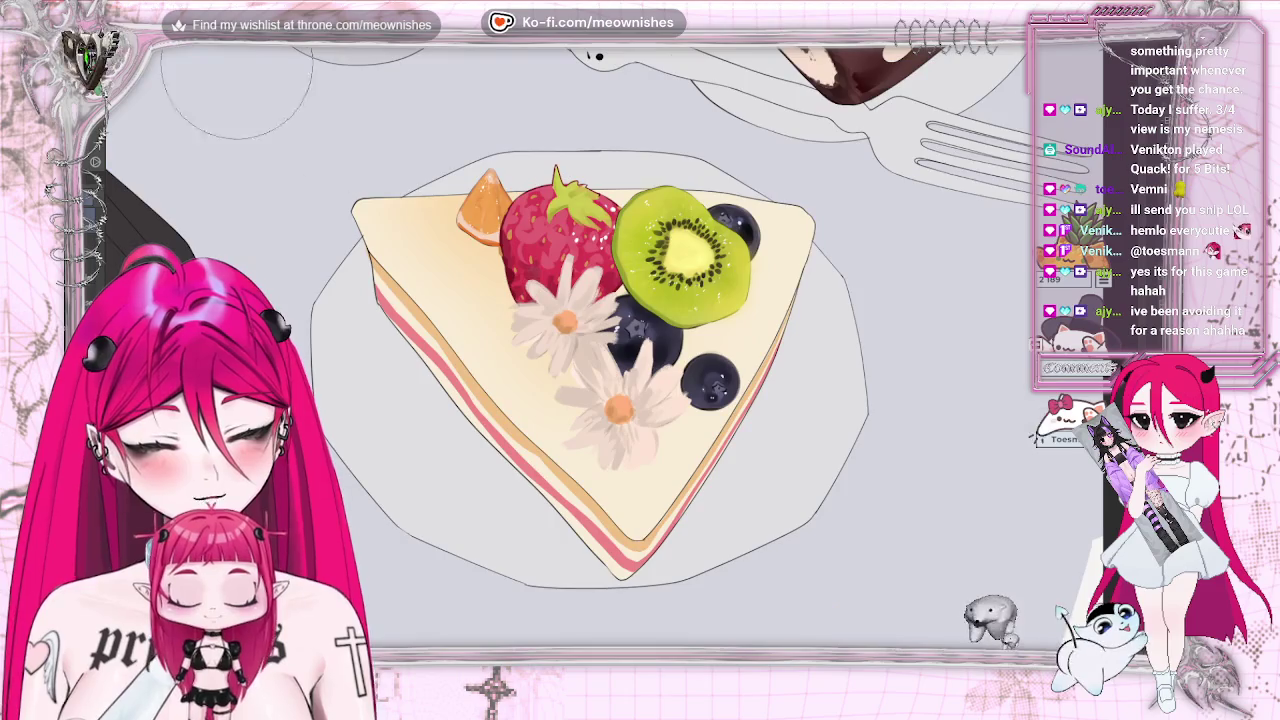
key(ctrl+z)
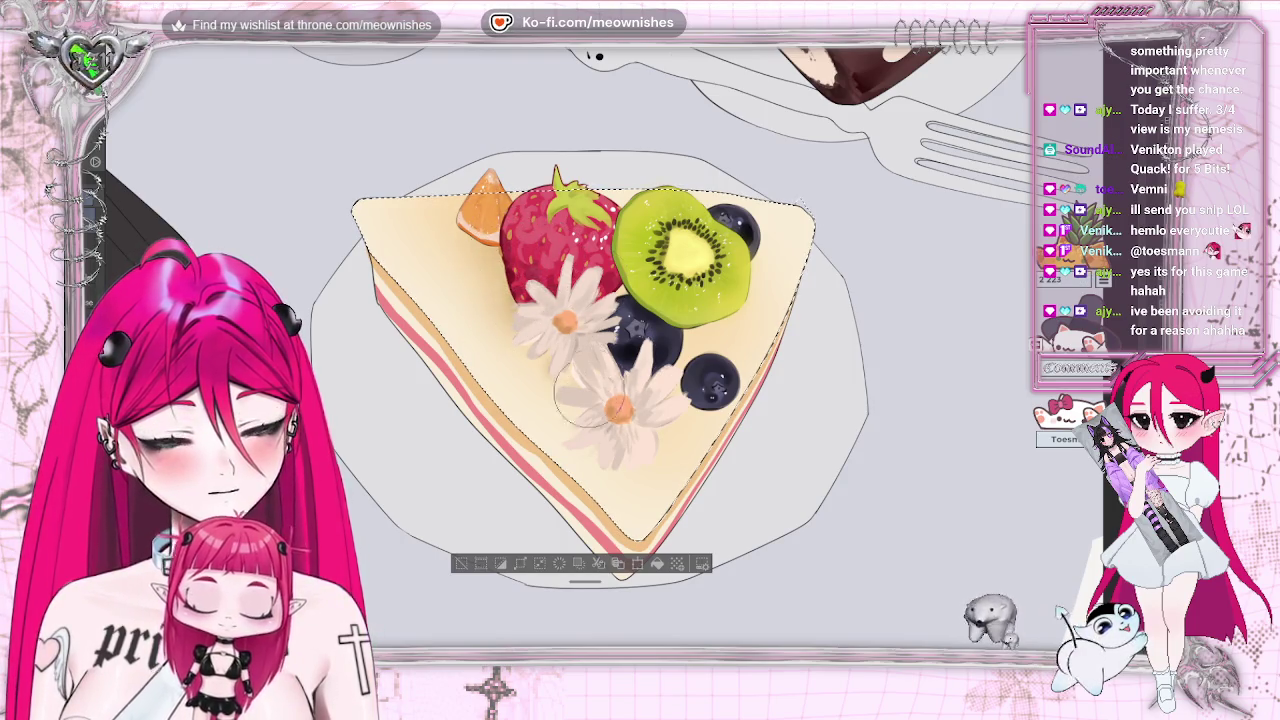
key(ctrl+d)
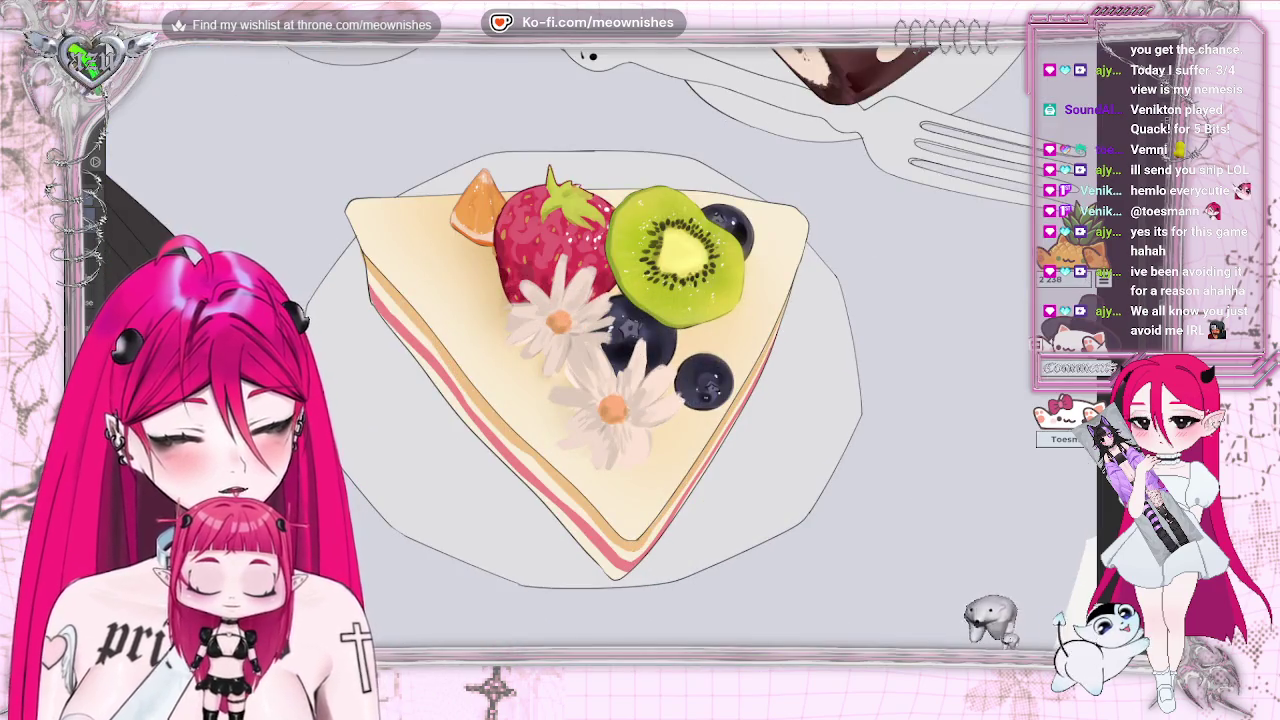
click(630, 280)
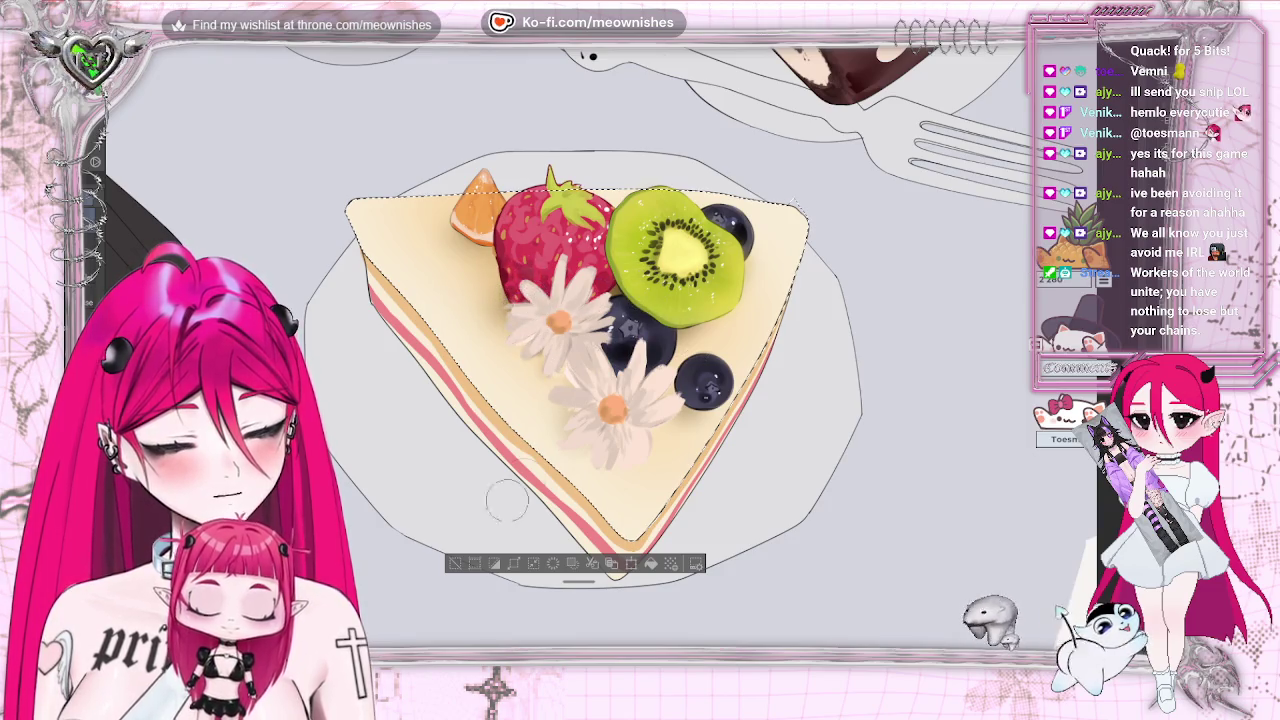
key(ctrl+d)
key(ctrl+minus)
key(ctrl+minus)
key(ctrl+minus)
key(ctrl+minus)
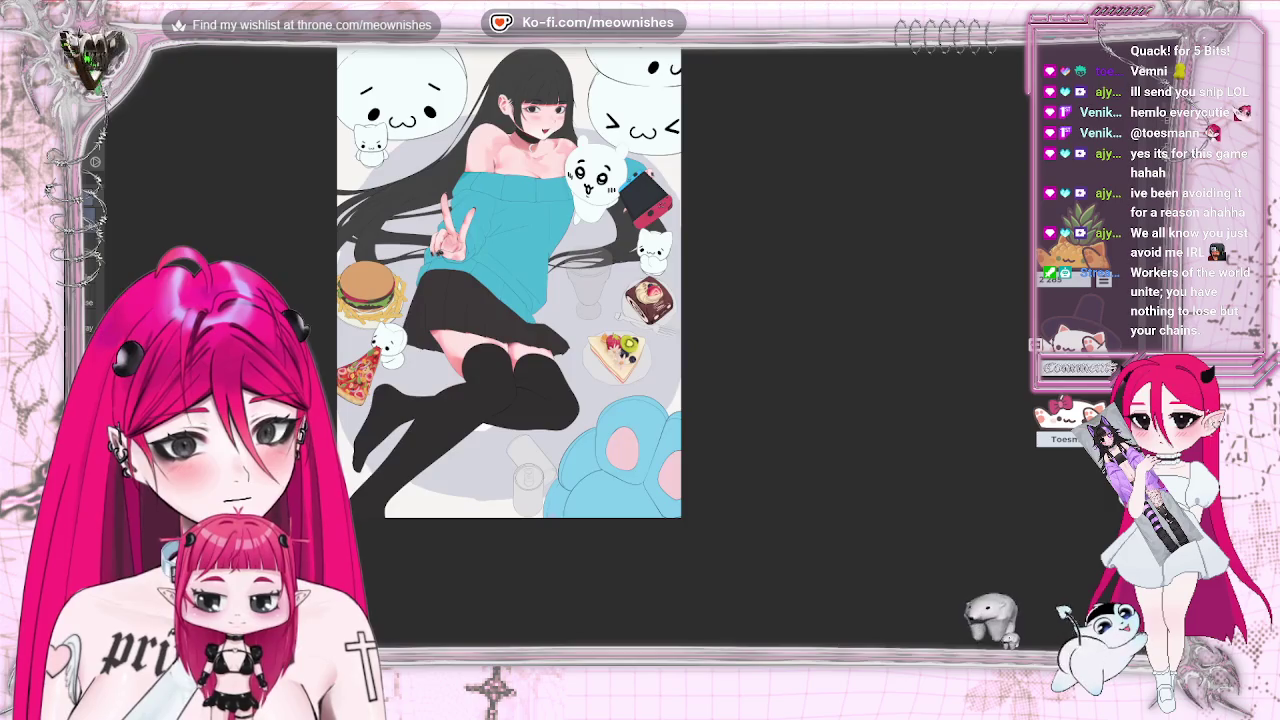
key(ctrl+minus)
key(ctrl+plus)
key(ctrl+plus)
key(ctrl+plus)
key(m)
key(ctrl+minus)
key(ctrl+minus)
key(ctrl+plus)
scroll(610, 350, up, 5)
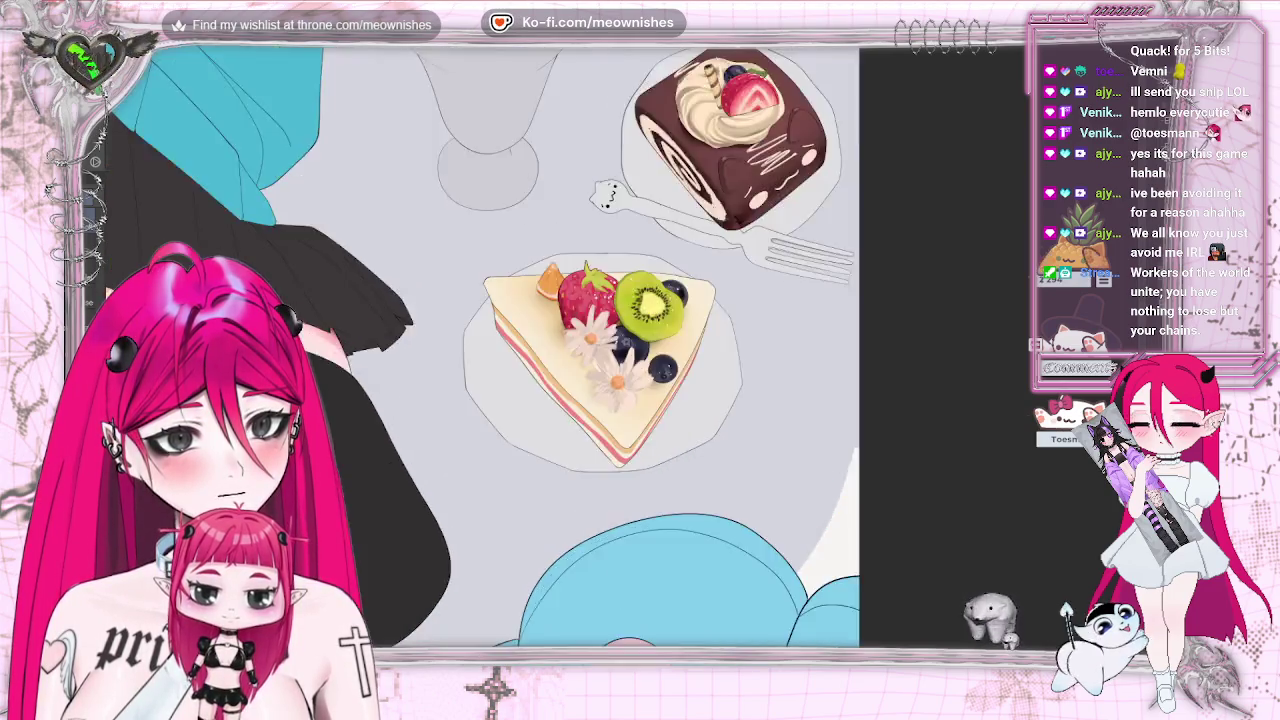
scroll(610, 350, up, 3)
click(600, 400)
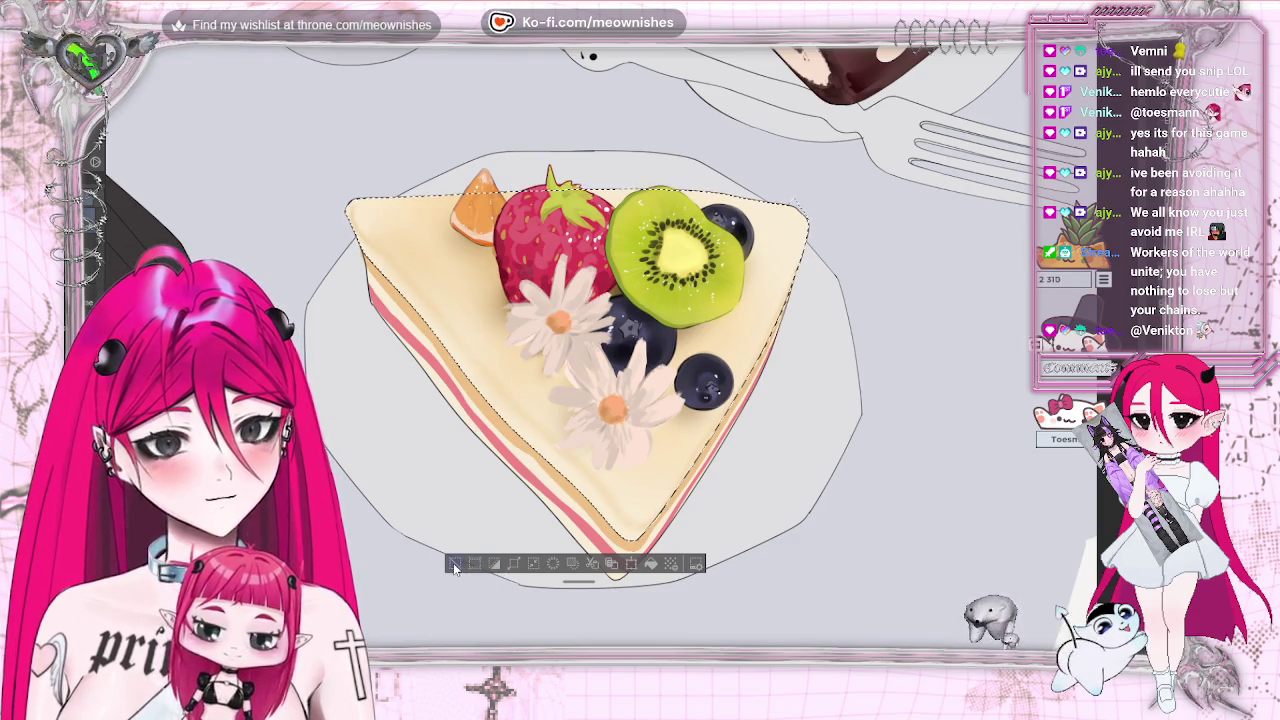
click(453, 568)
scroll(620, 350, down, 5)
scroll(620, 350, down, 5)
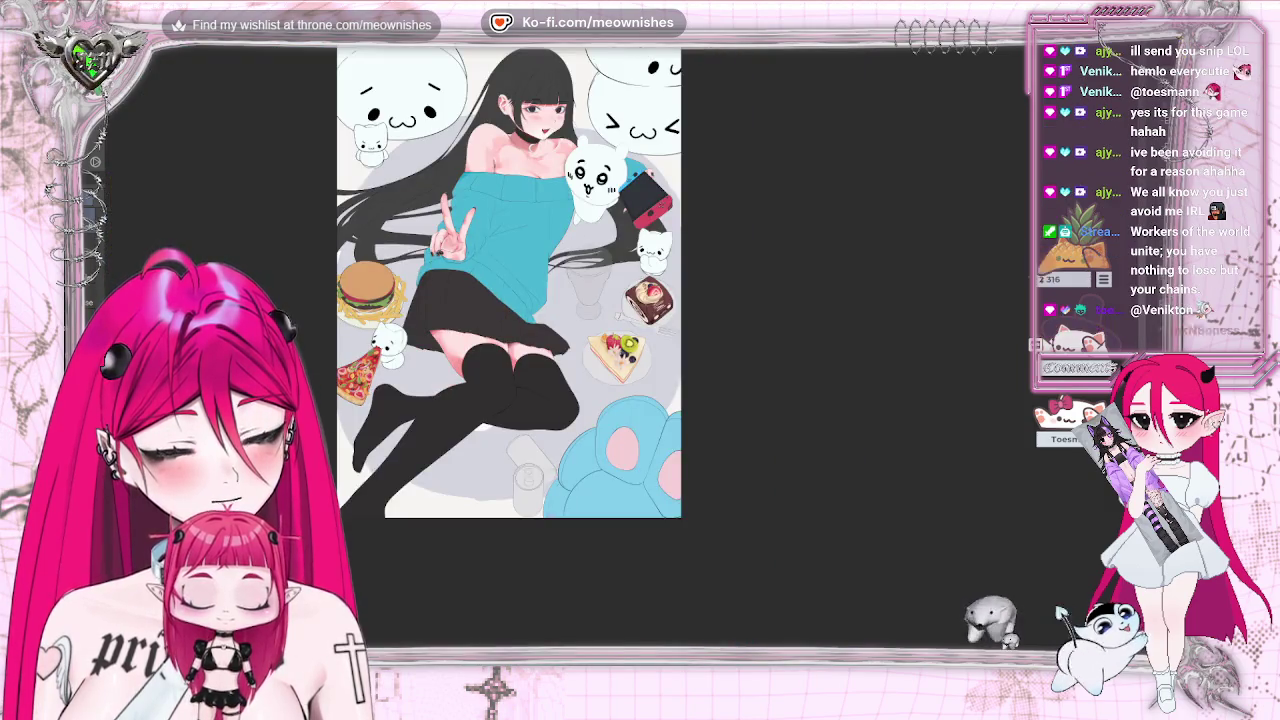
scroll(619, 341, up, 5)
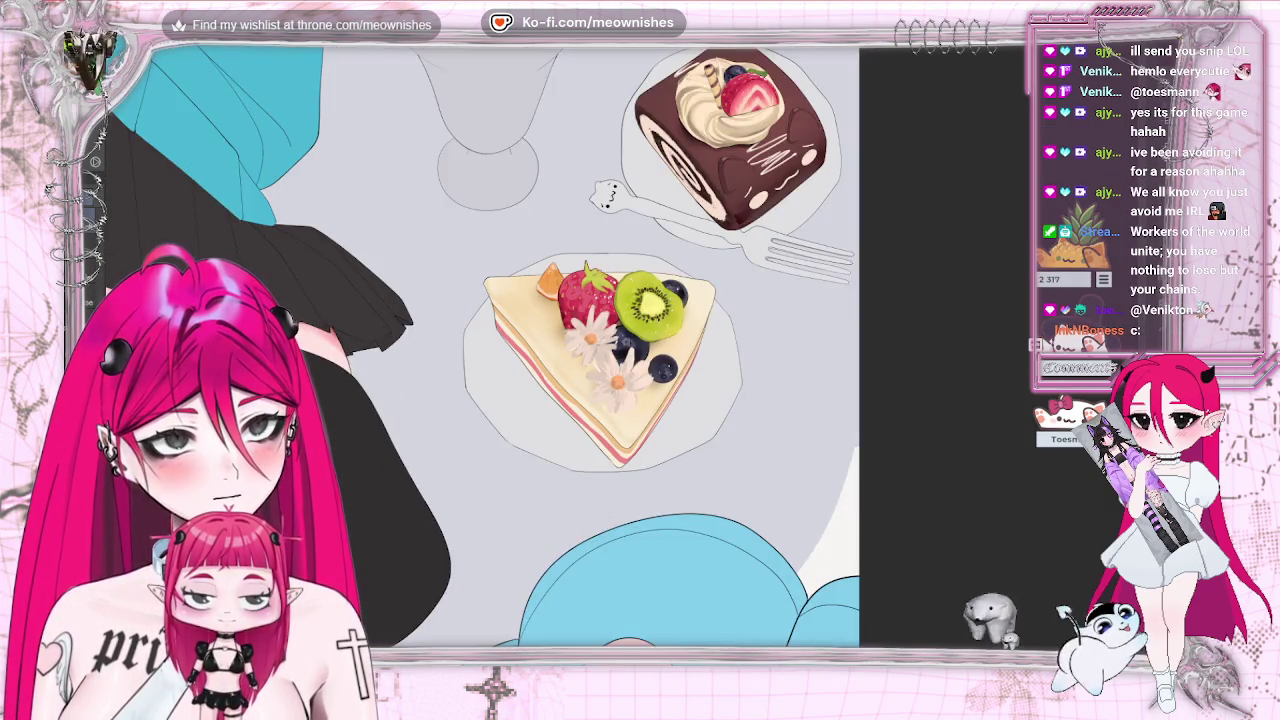
scroll(623, 355, up, 2)
scroll(623, 355, up, 3)
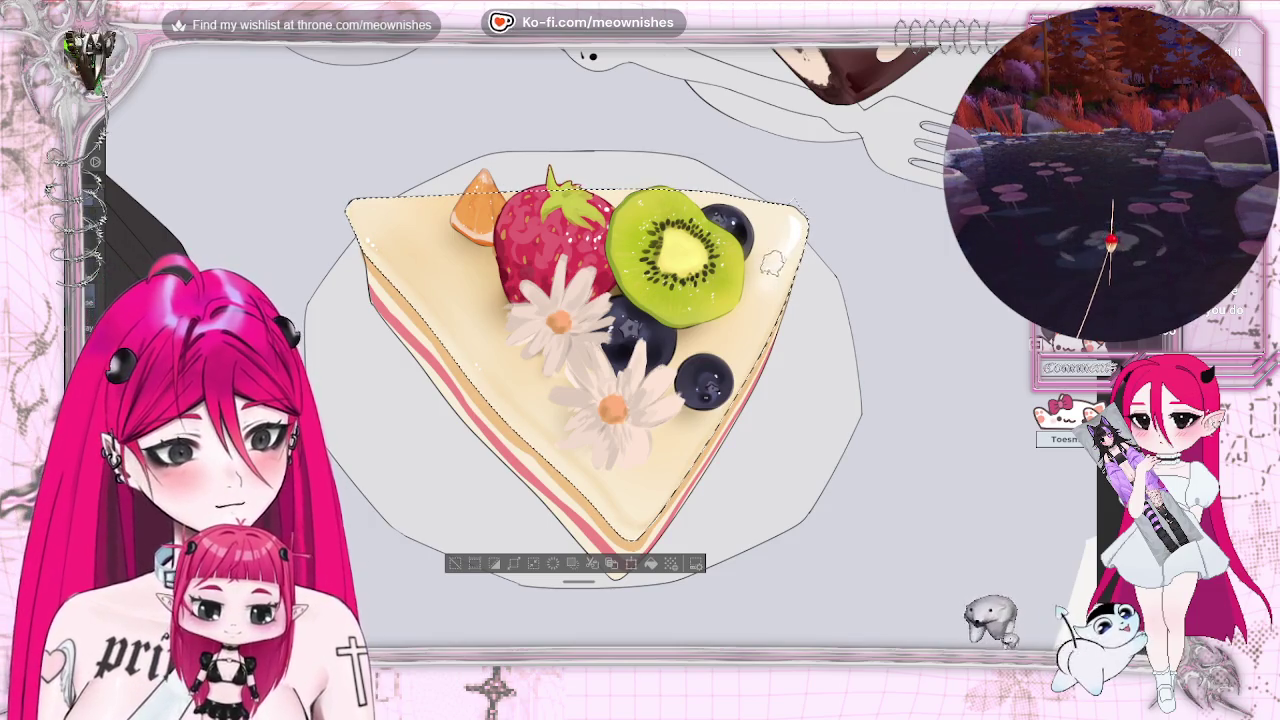
Release the selection around the cake slice.
click(455, 564)
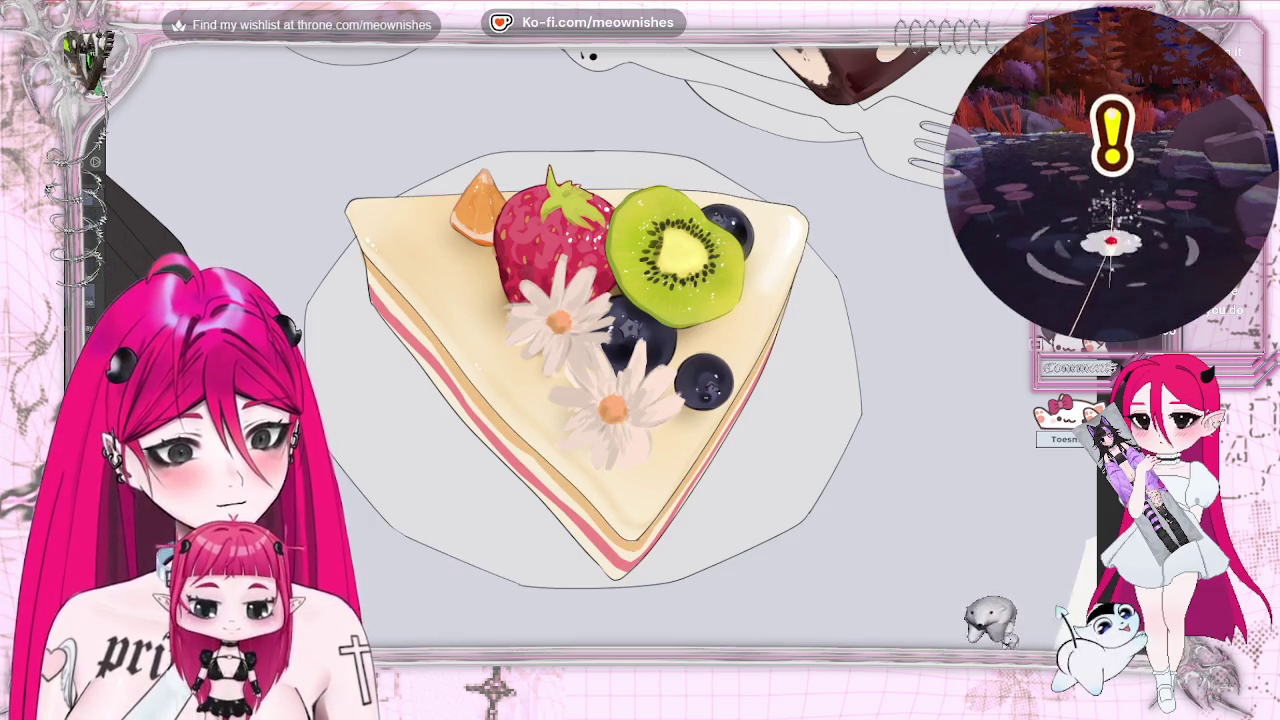
Zoom around to check the cake, then reselect the cake slice with Ctrl+Shift+D.
scroll(620, 353, down, 3)
scroll(620, 353, down, 2)
scroll(615, 350, up, 5)
key(ctrl+z)
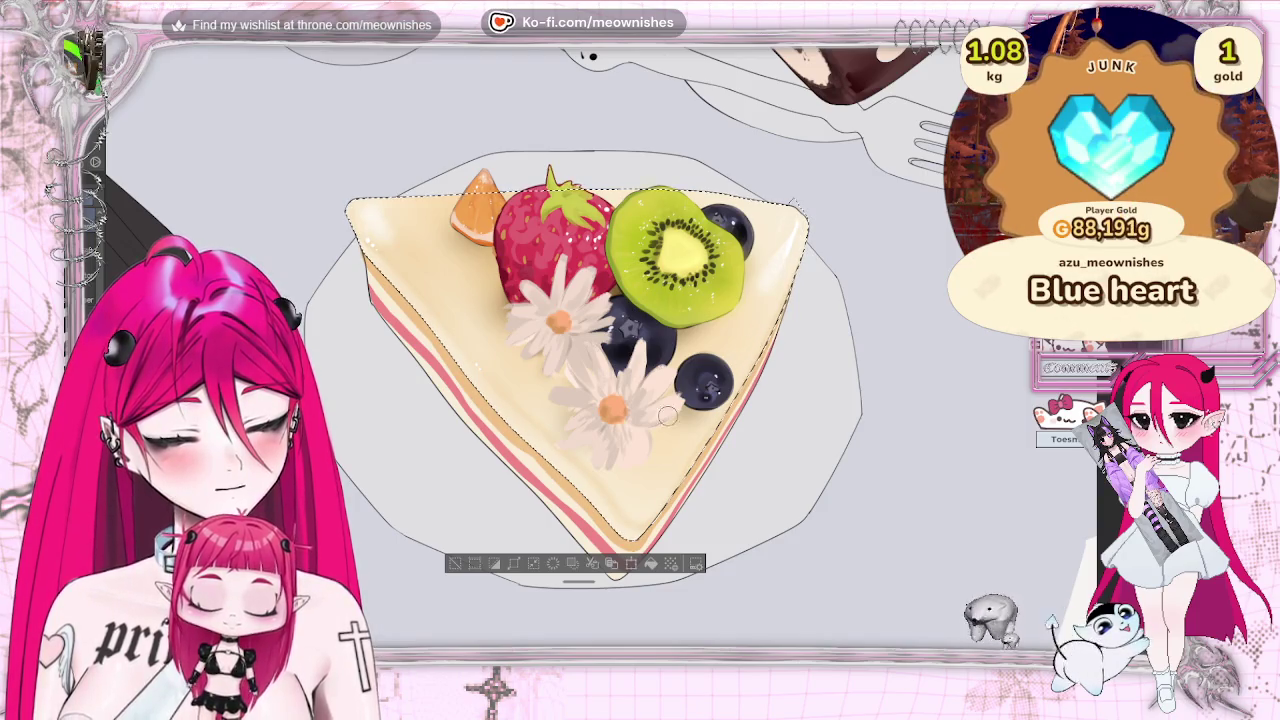
key(ctrl+d)
scroll(600, 194, down, 3)
scroll(600, 194, down, 2)
scroll(614, 276, up, 2)
scroll(614, 276, up, 2)
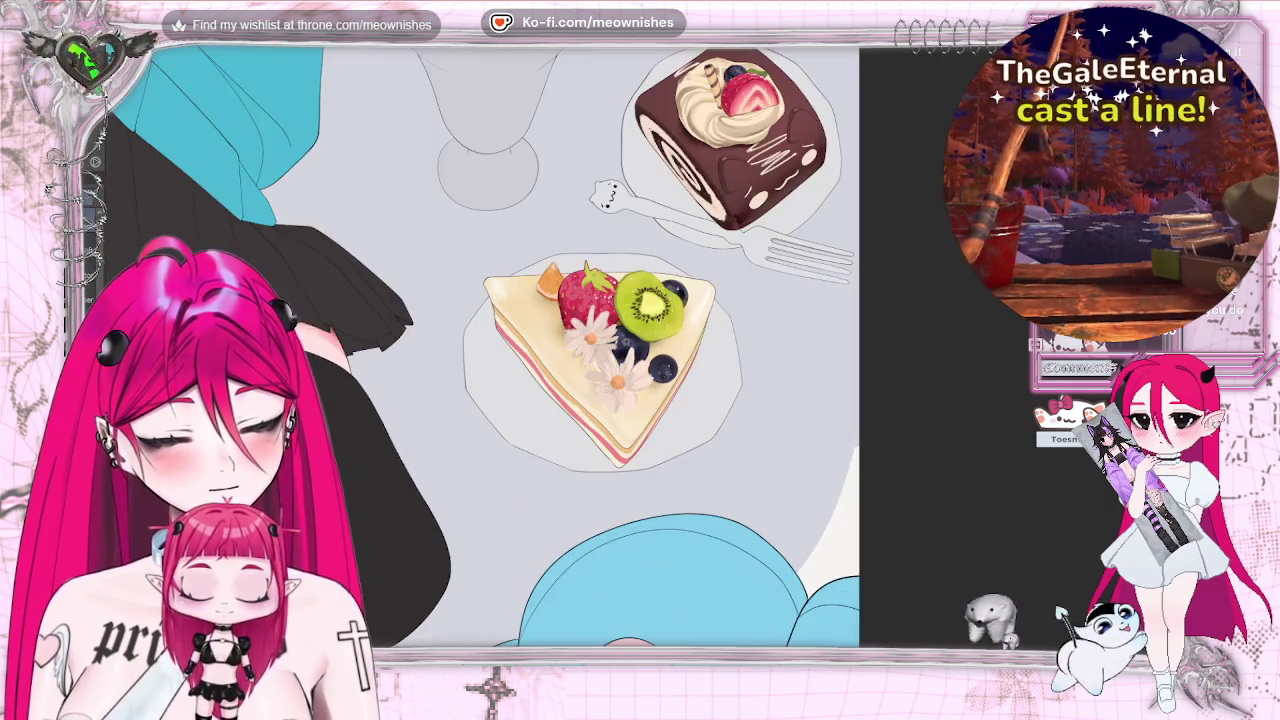
scroll(614, 300, up, 2)
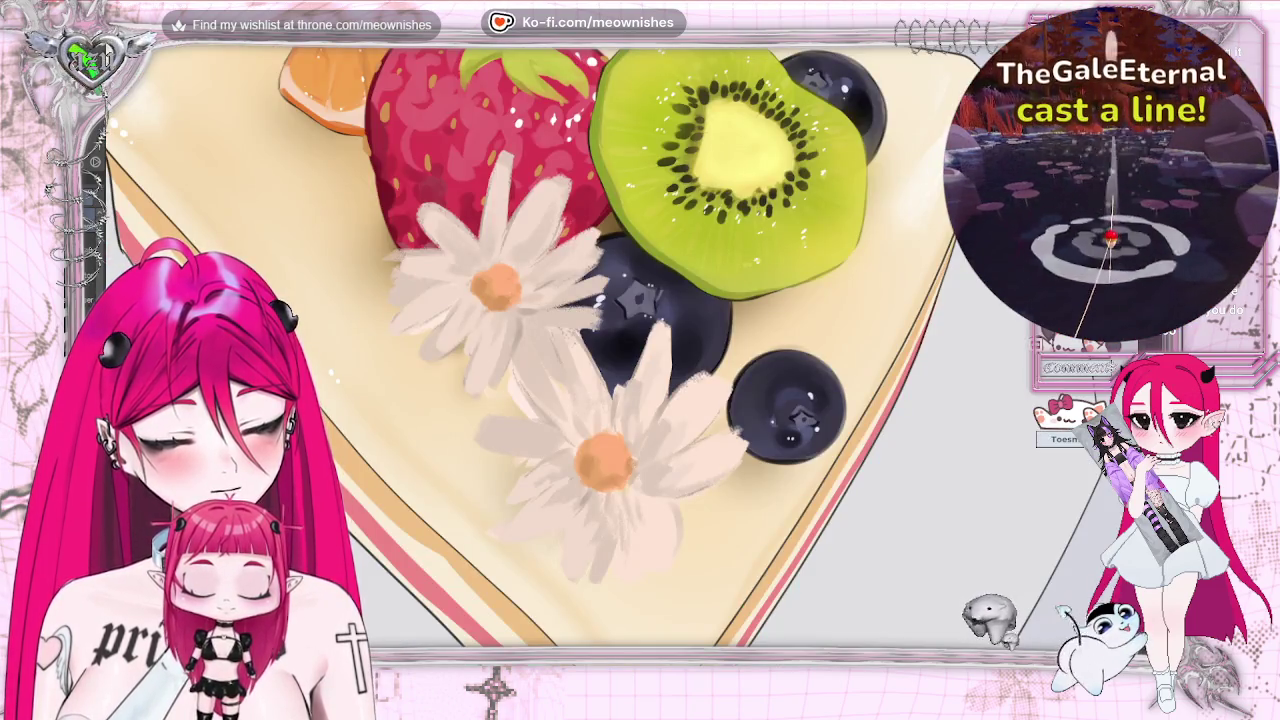
scroll(614, 300, down, 2)
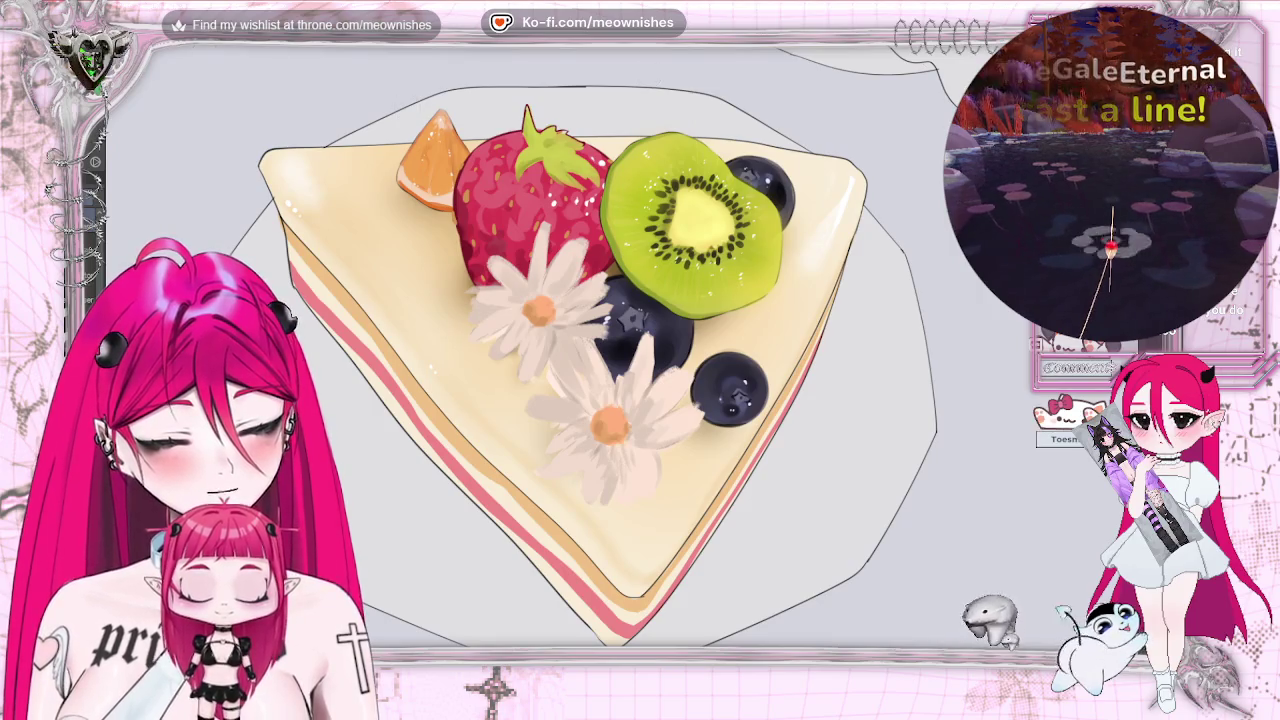
key(ctrl+shift+d)
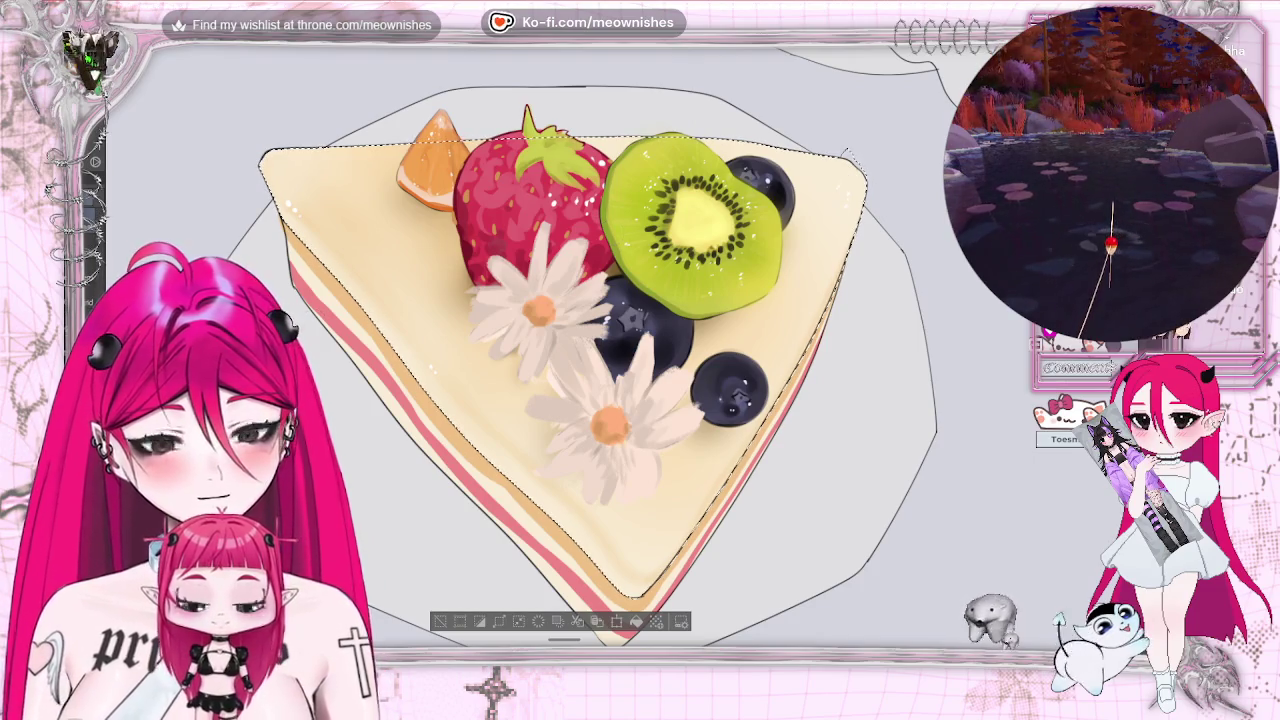
key(ctrl+minus)
key(ctrl+minus)
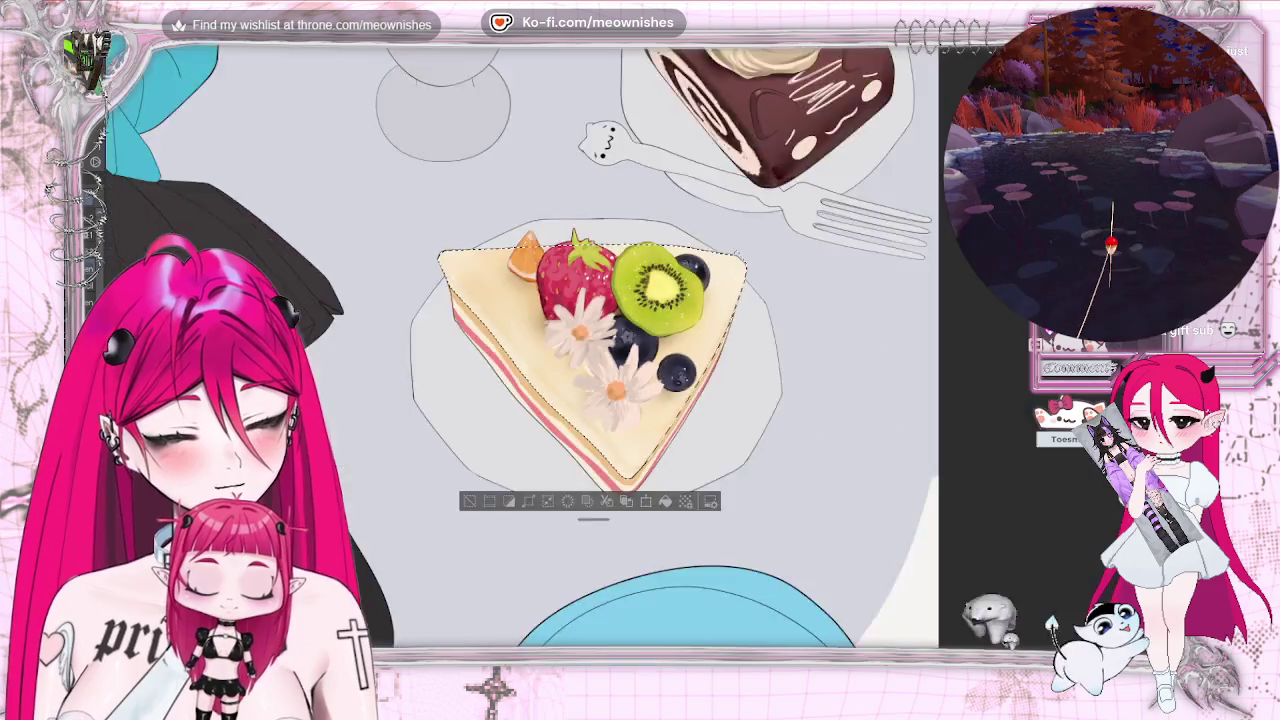
Zoom to fit the cake, deselect it, and flip the canvas view horizontally.
key(ctrl+0)
key(ctrl+plus)
key(ctrl+plus)
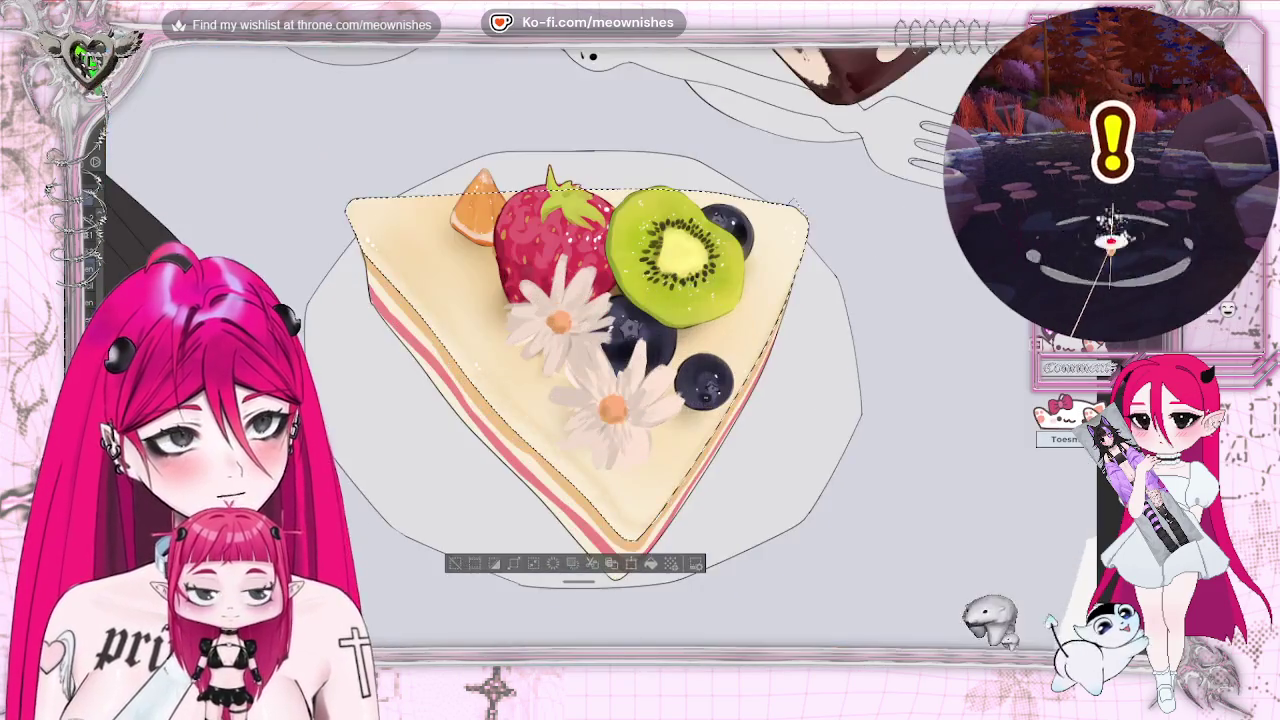
key(ctrl+plus)
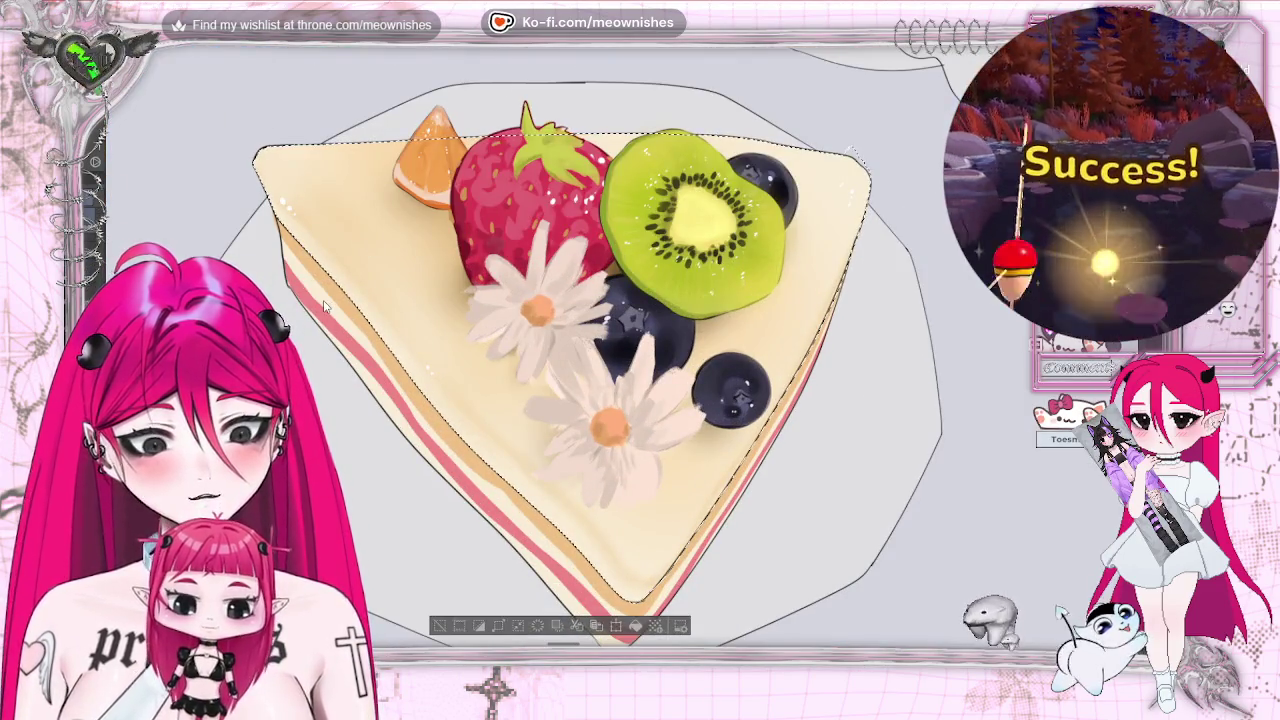
key(ctrl+d)
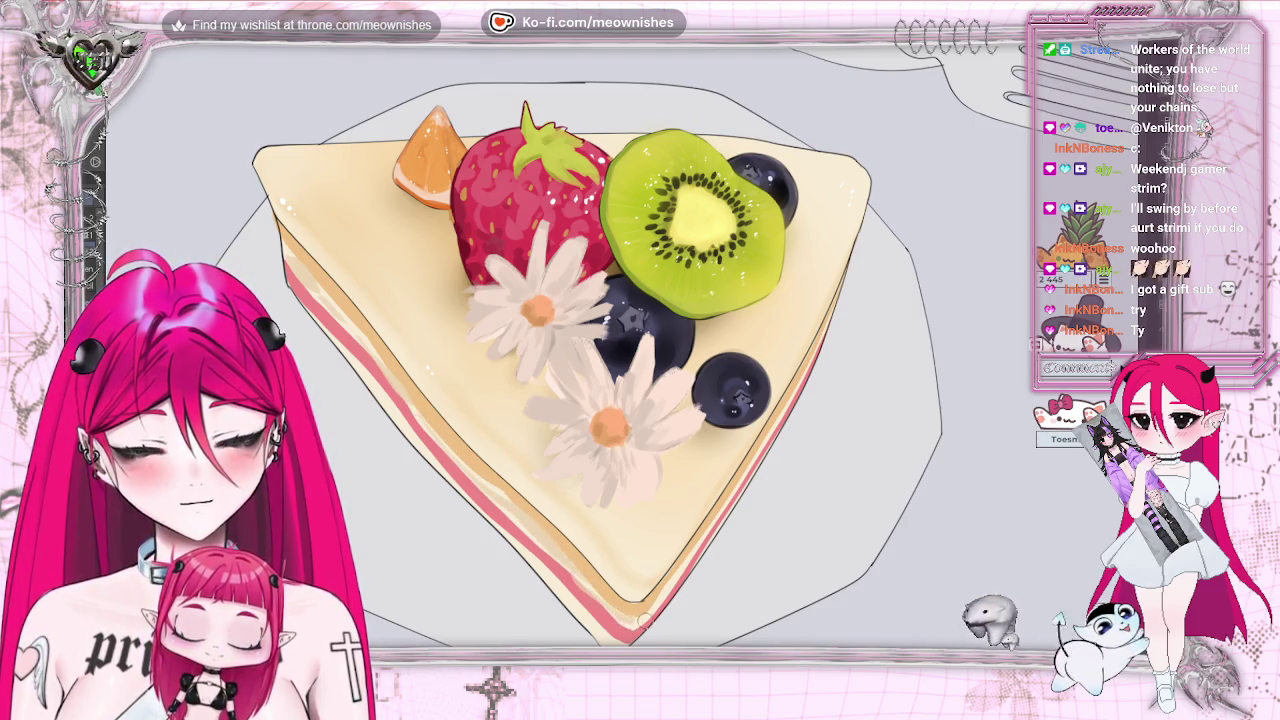
key(h)
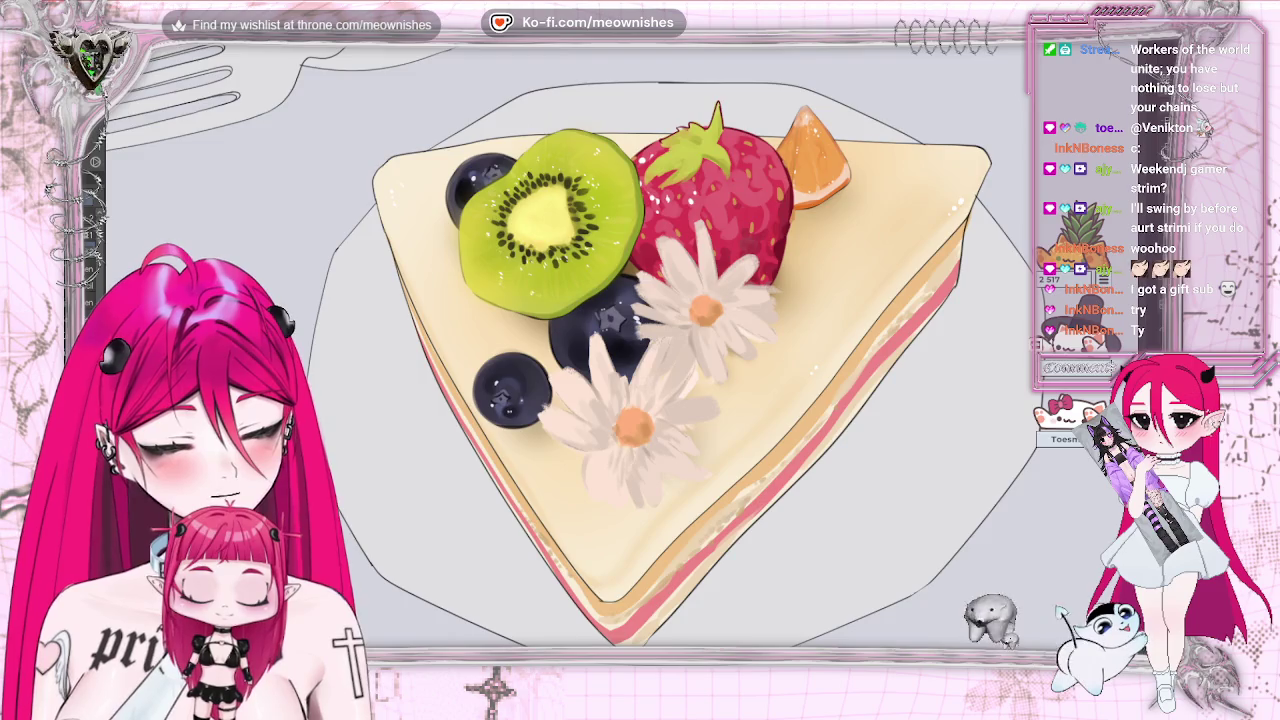
Zoomed on the cake slice, mirror the view, tilt it counterclockwise and back, then mirror again.
key(ctrl+minus)
key(ctrl+plus)
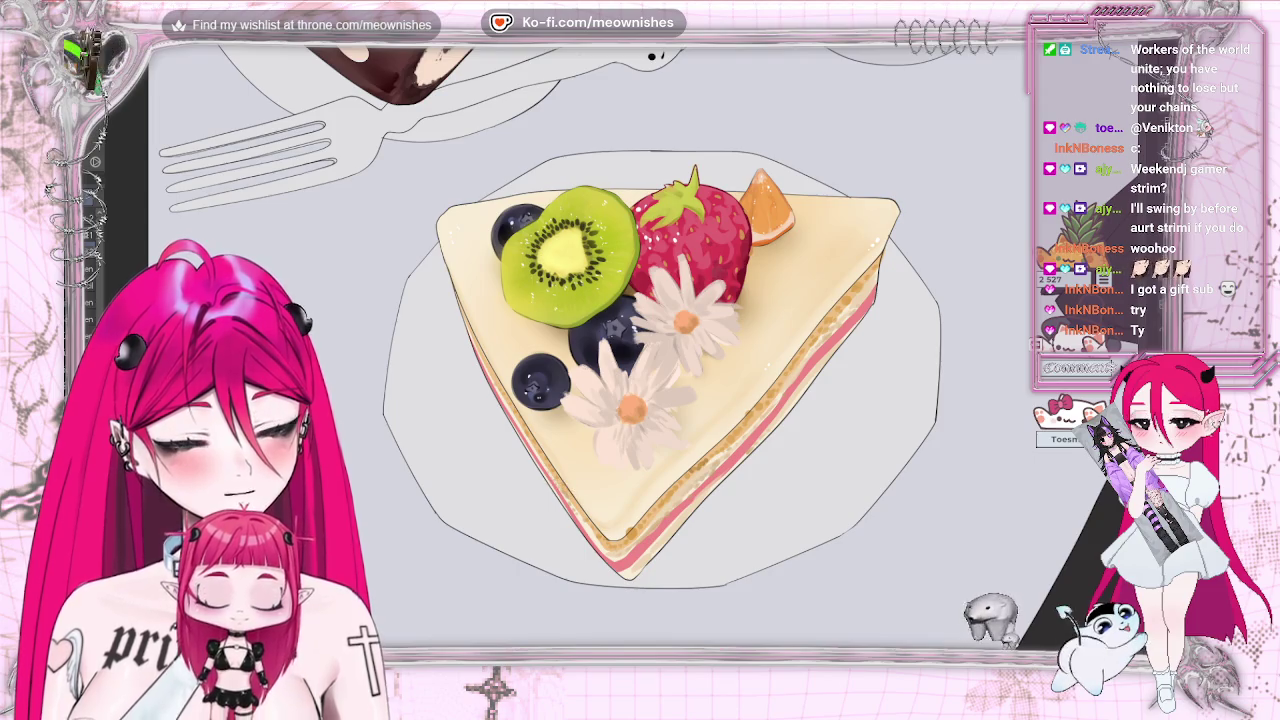
scroll(640, 360, down, 3)
scroll(640, 360, down, 2)
key(h)
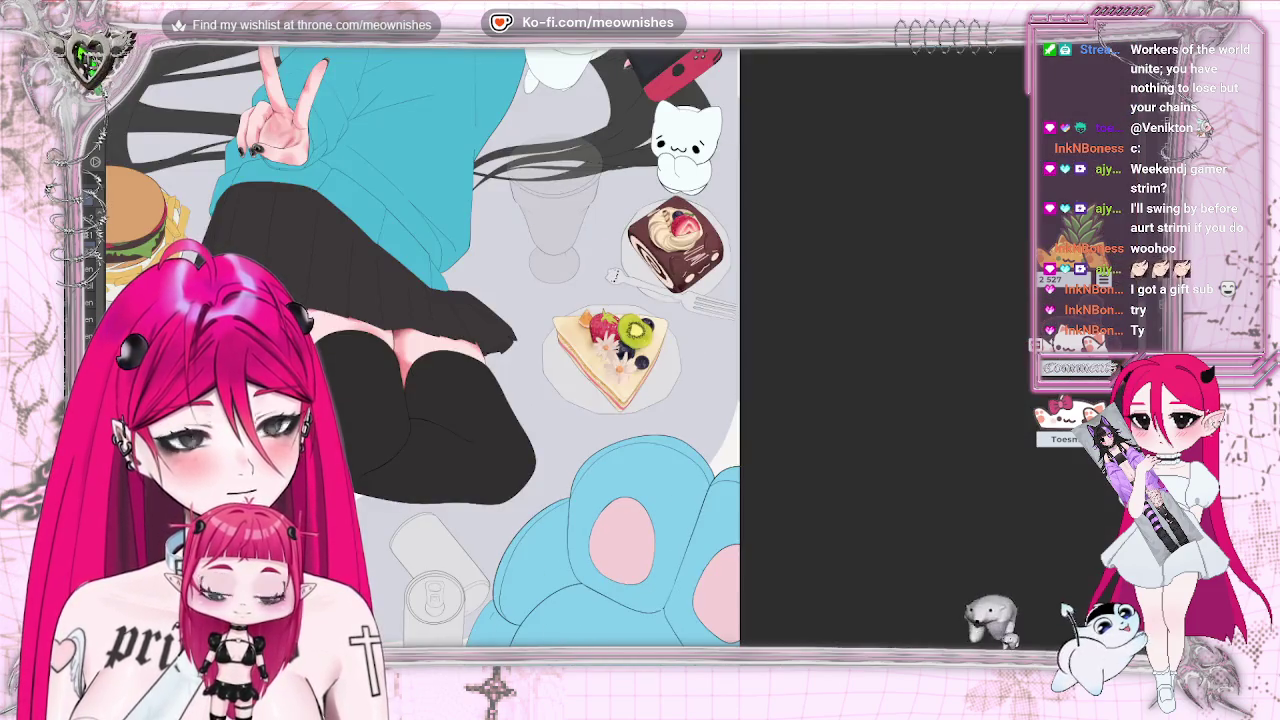
scroll(640, 360, up, 5)
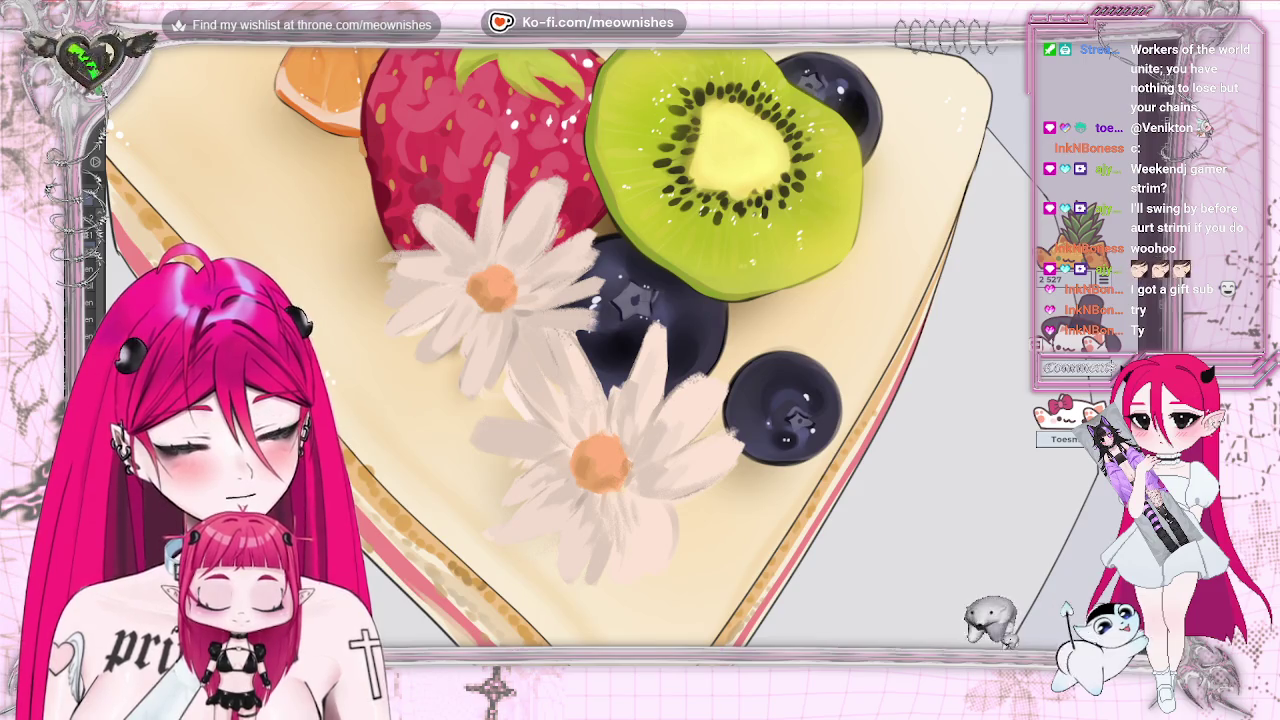
key(4)
key(6)
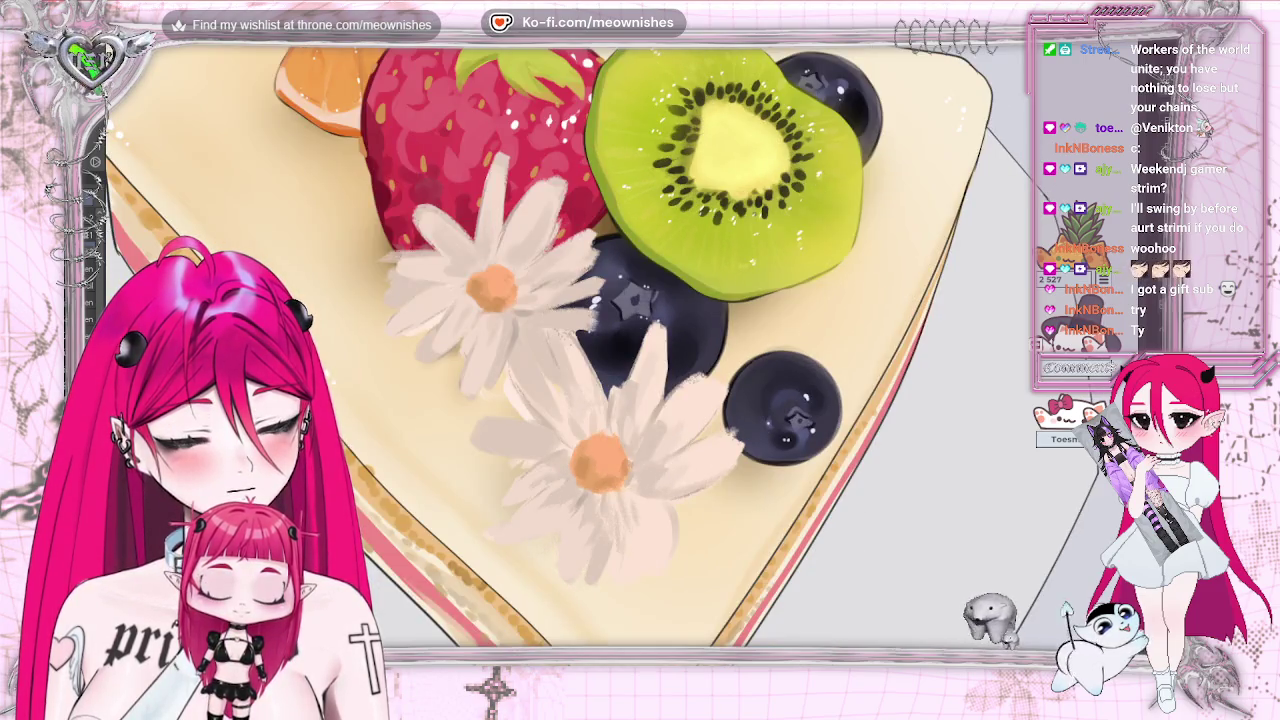
scroll(640, 360, down, 3)
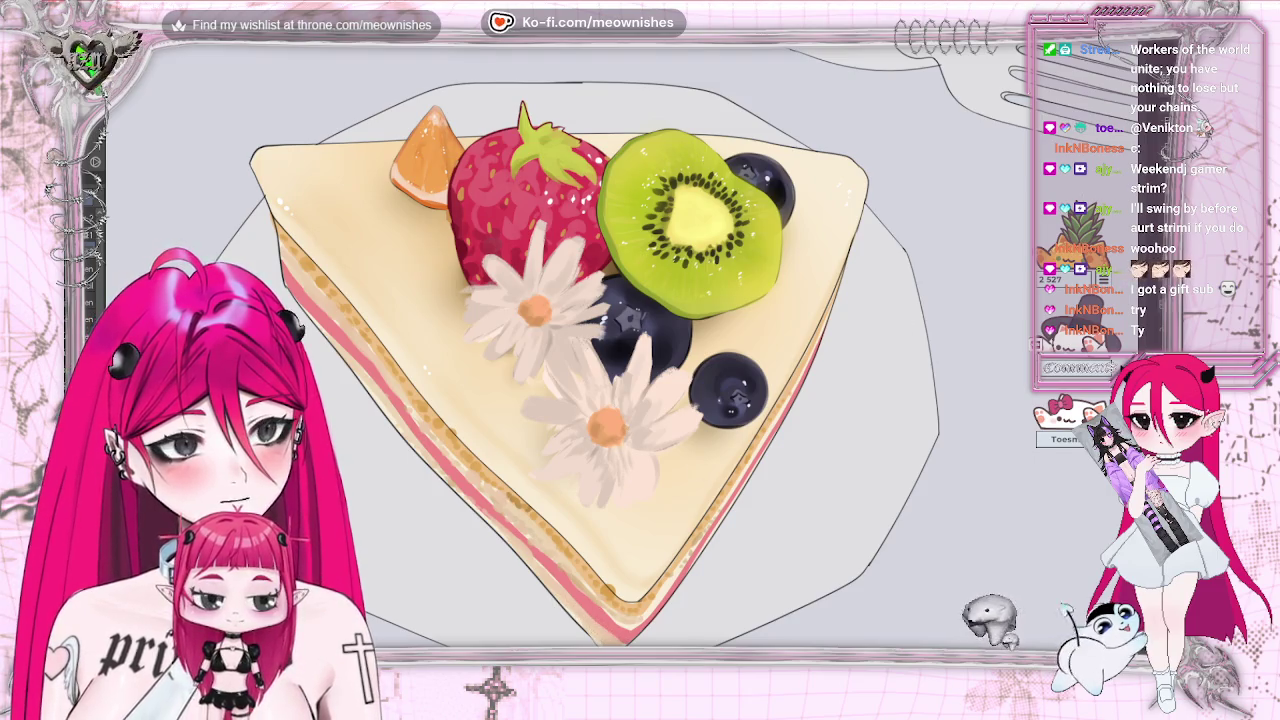
key(h)
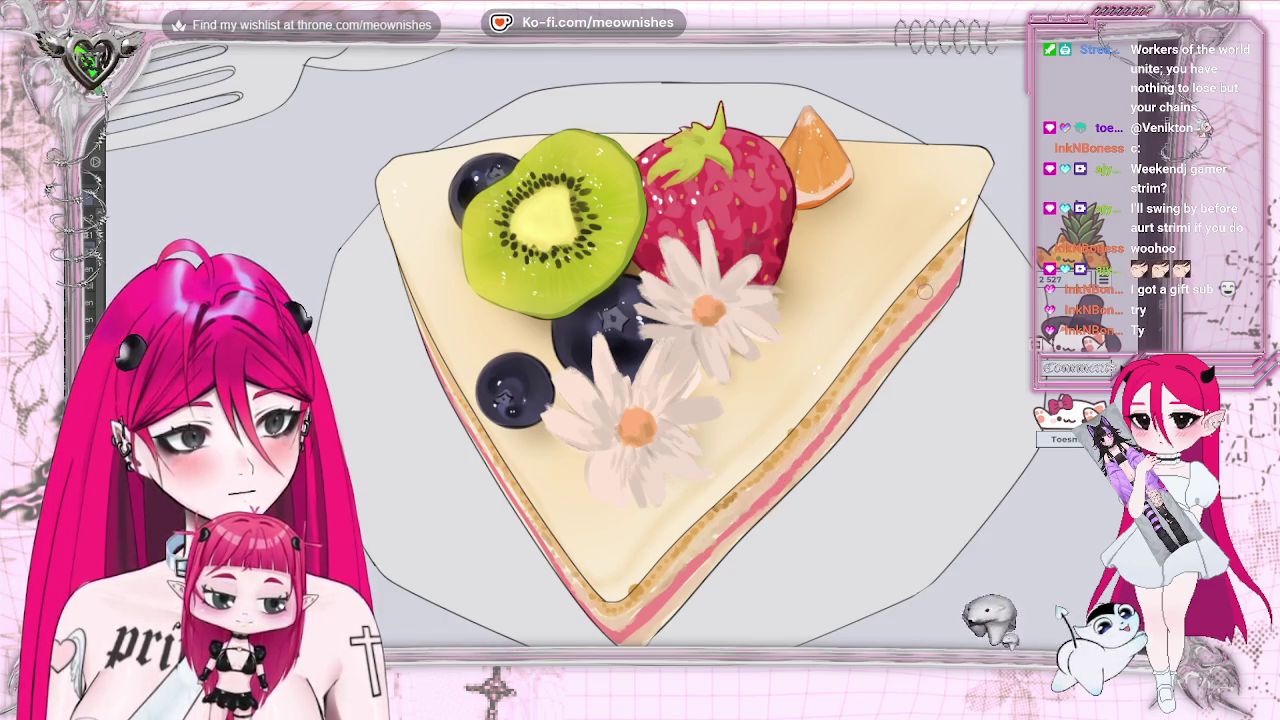
scroll(625, 361, down, 3)
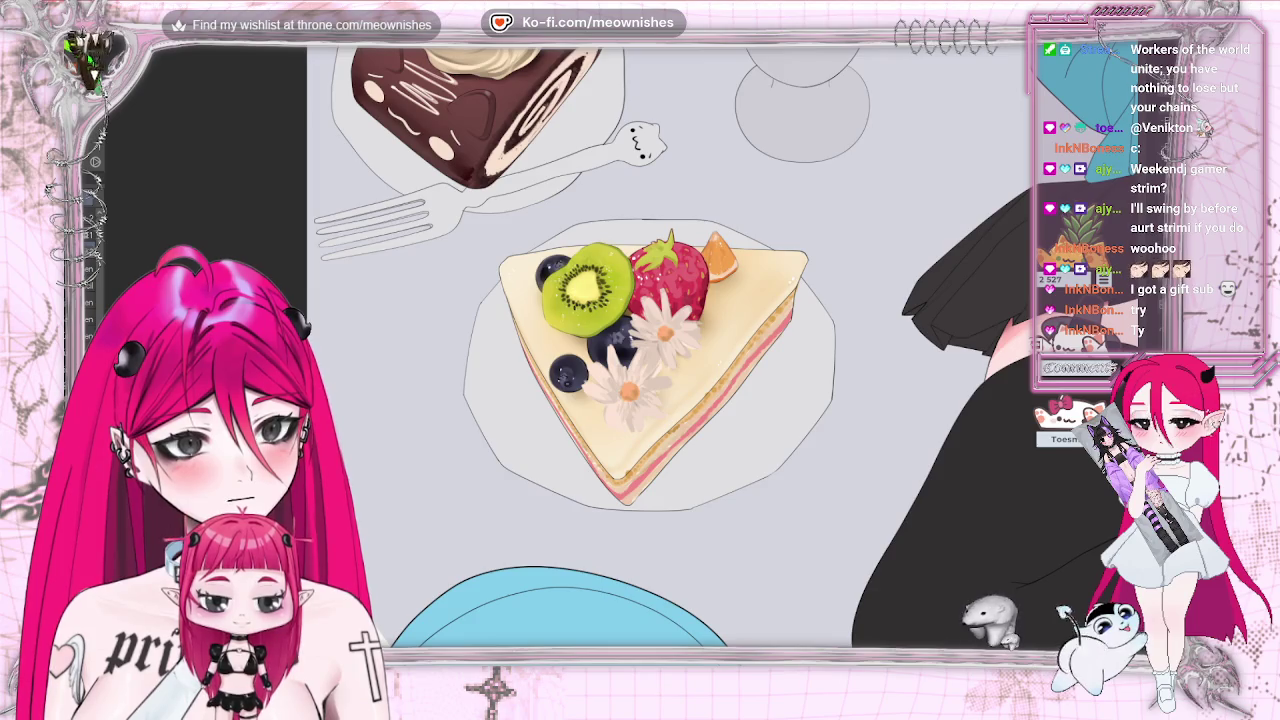
key(h)
scroll(600, 350, down, 2)
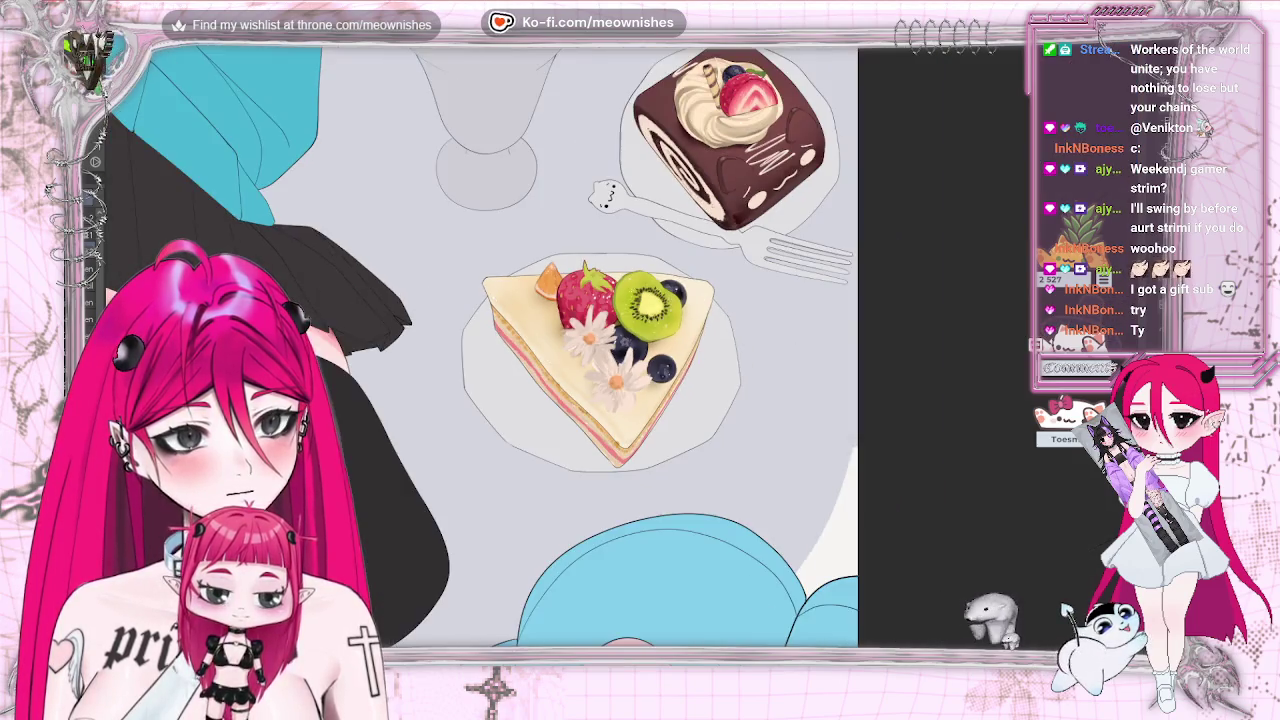
scroll(600, 350, down, 3)
scroll(600, 350, down, 2)
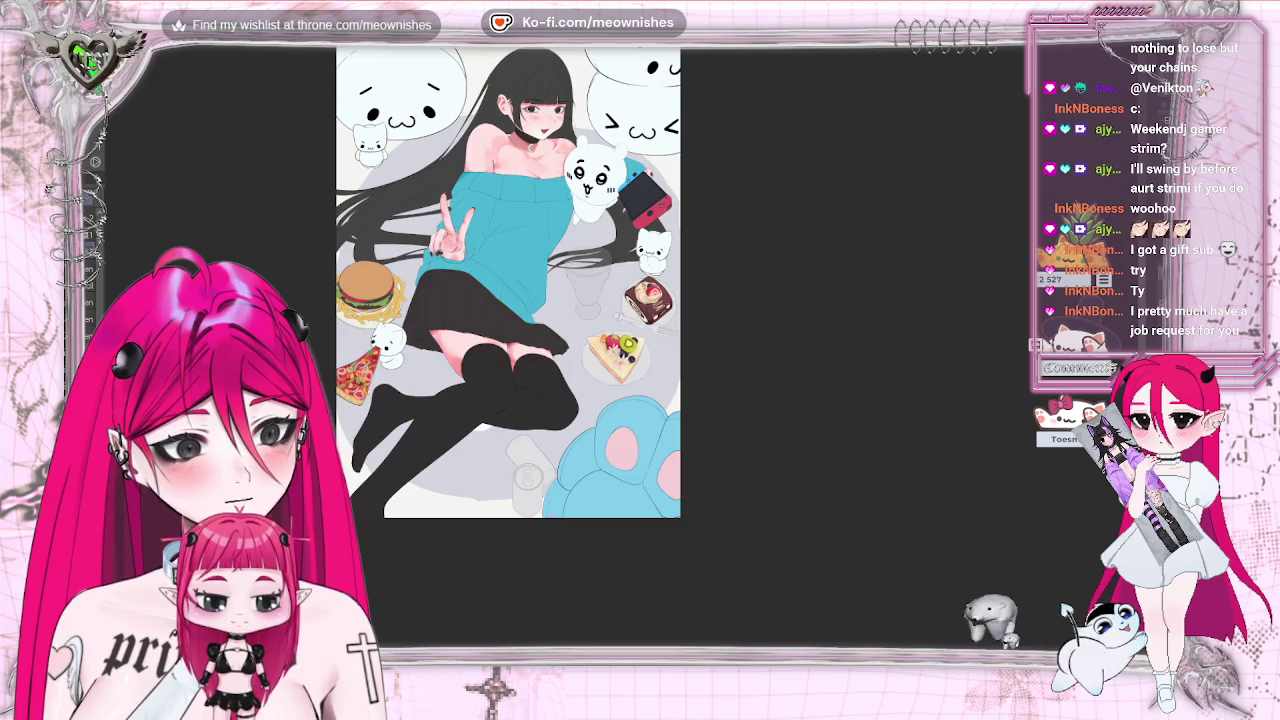
scroll(615, 355, up, 4)
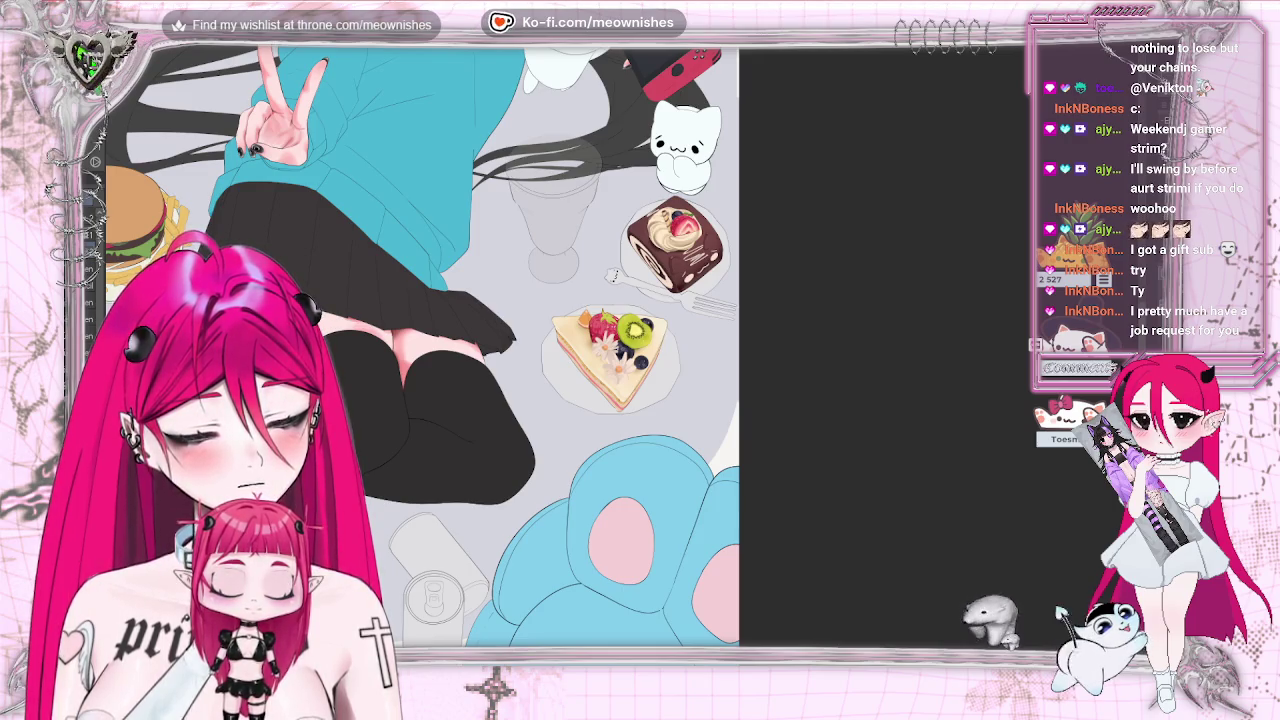
scroll(610, 355, up, 5)
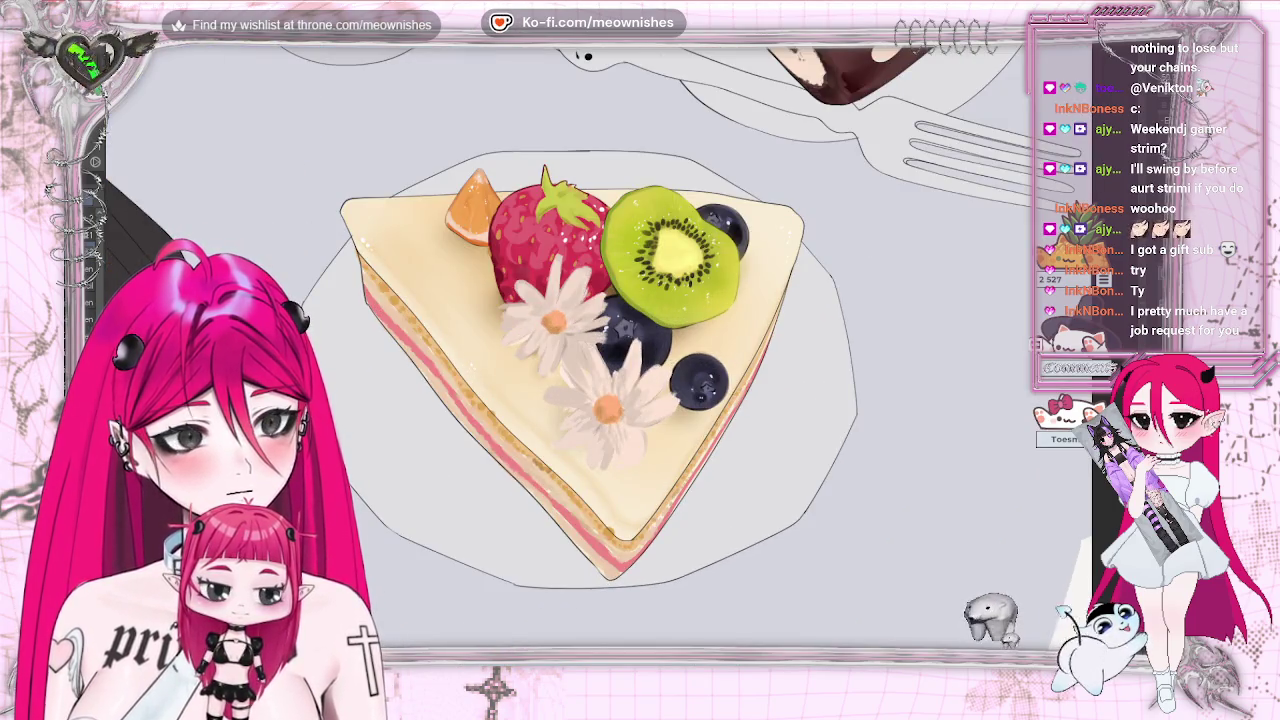
key(h)
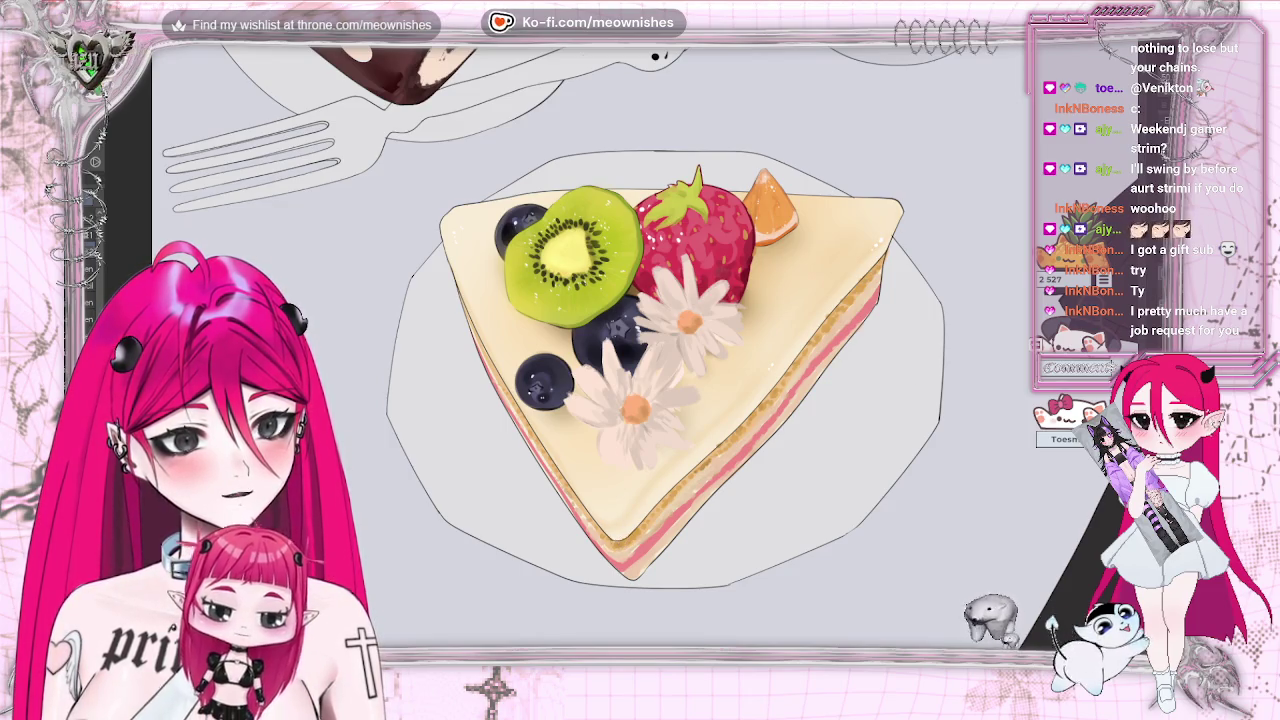
scroll(379, 272, down, 3)
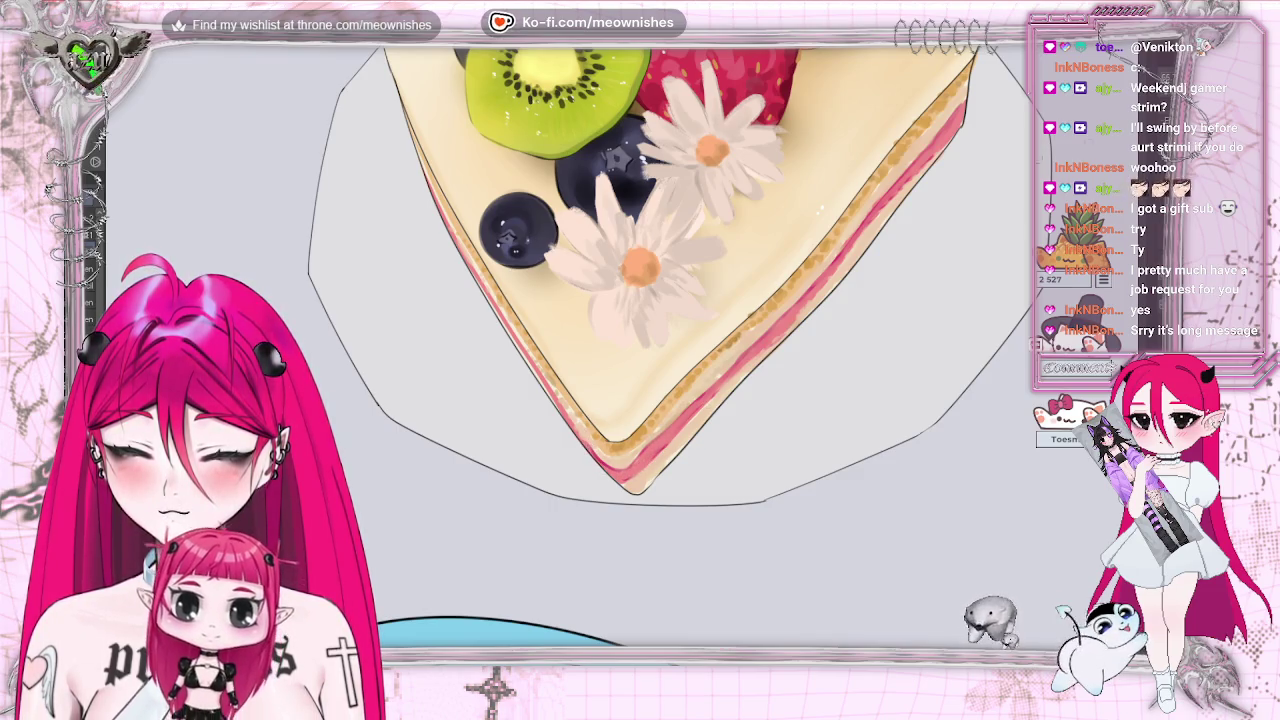
scroll(570, 345, down, 1)
scroll(570, 345, down, 2)
scroll(570, 345, down, 1)
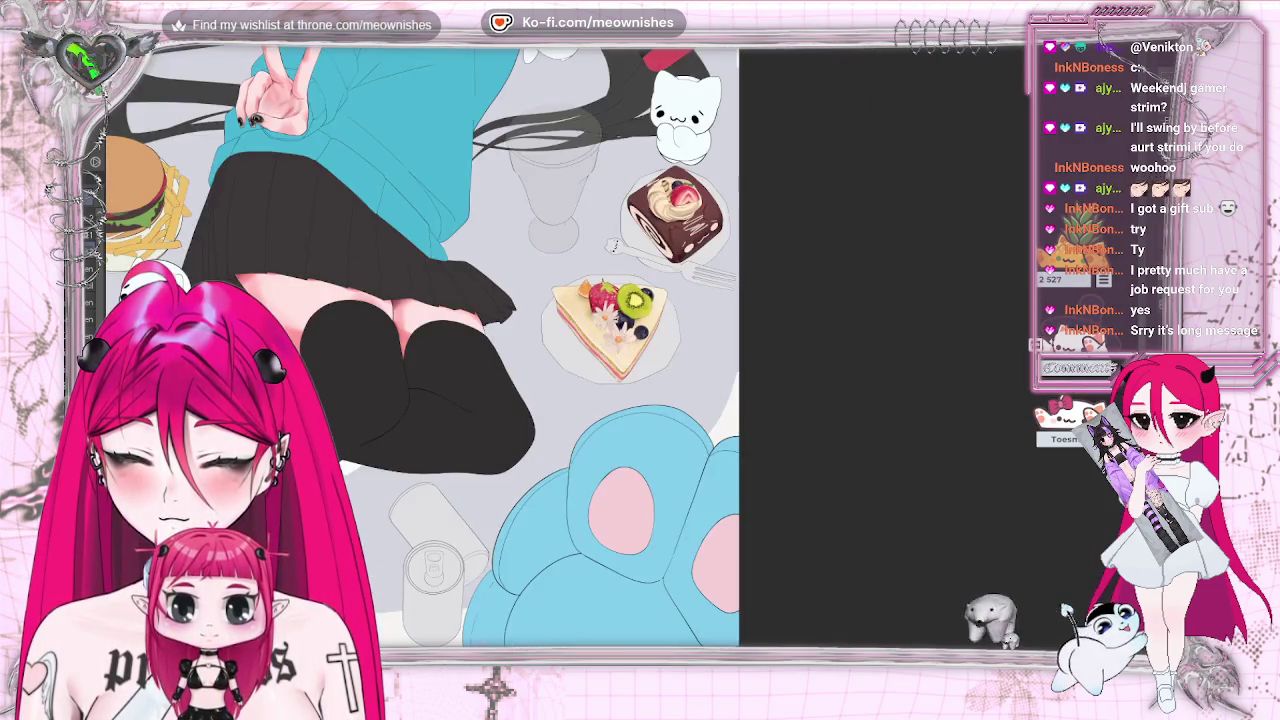
scroll(610, 320, up, 1)
scroll(610, 320, up, 1)
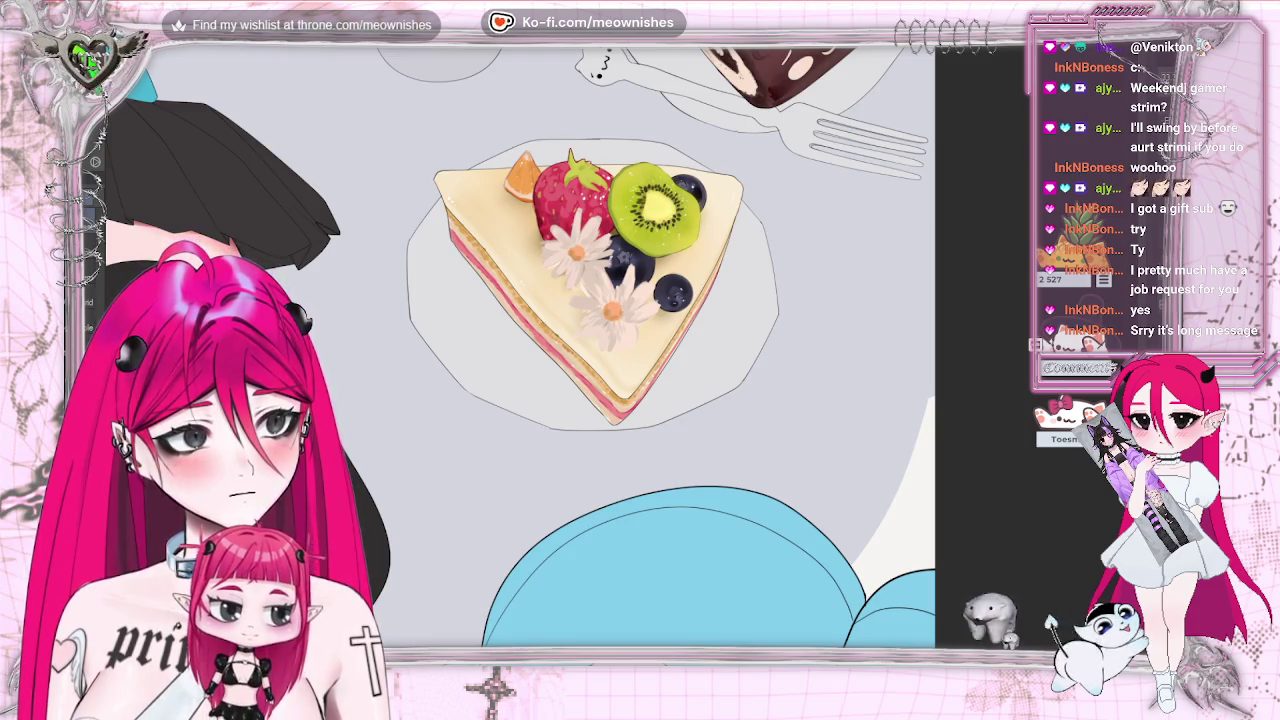
key(ctrl+z)
key(ctrl+y)
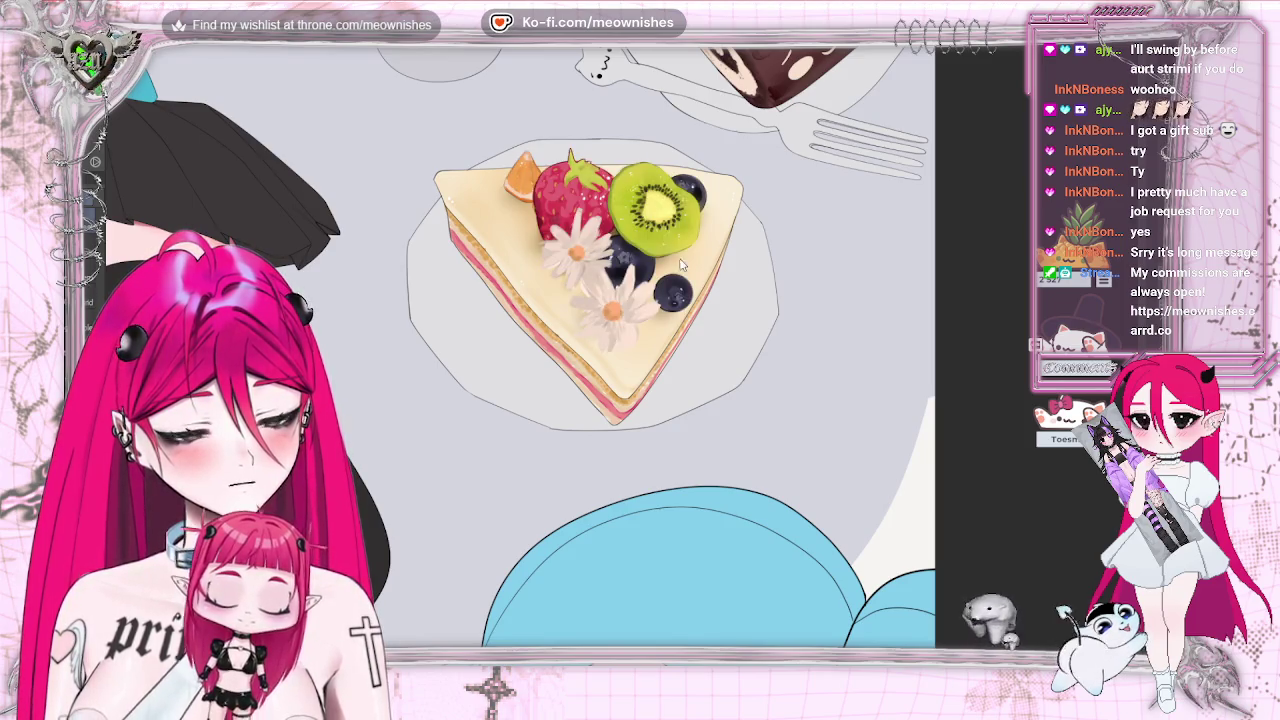
Free-transform the cake slice, pulling its bottom-right corner slightly outward, and confirm the resize.
key(ctrl+t)
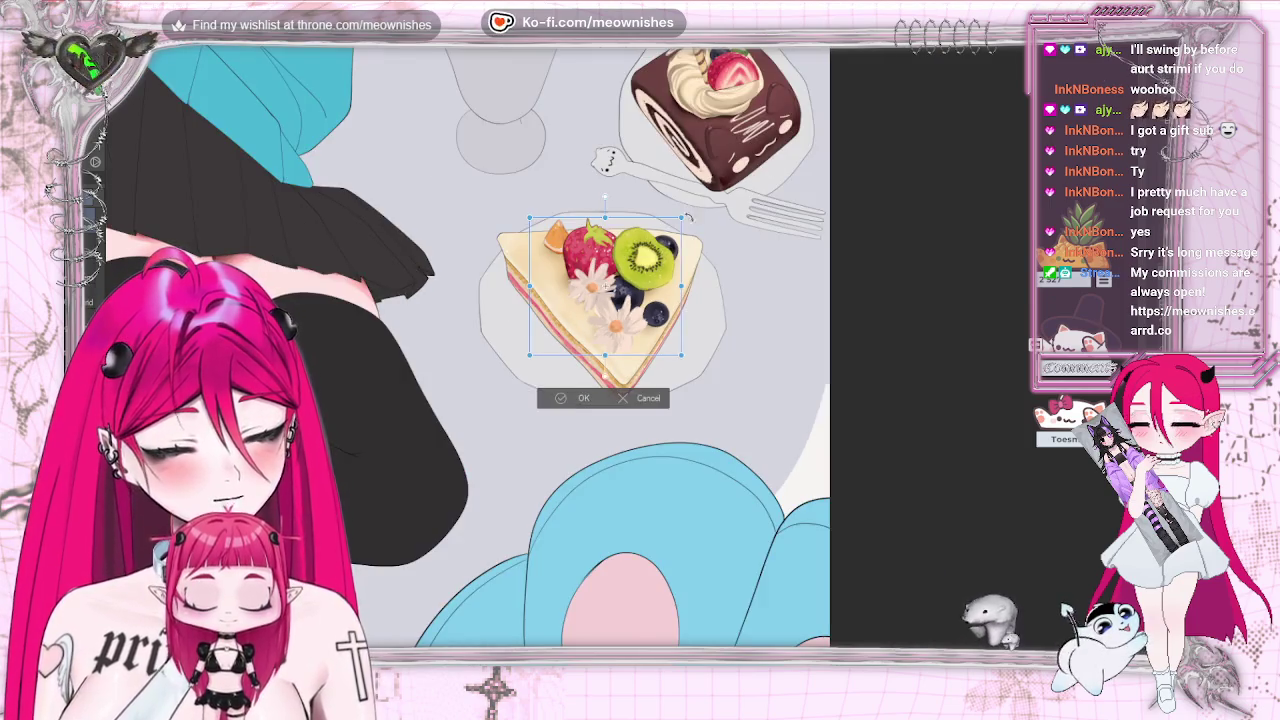
mouse_move(692, 204)
mouse_down()
mouse_move(665, 253)
mouse_move(677, 231)
mouse_up()
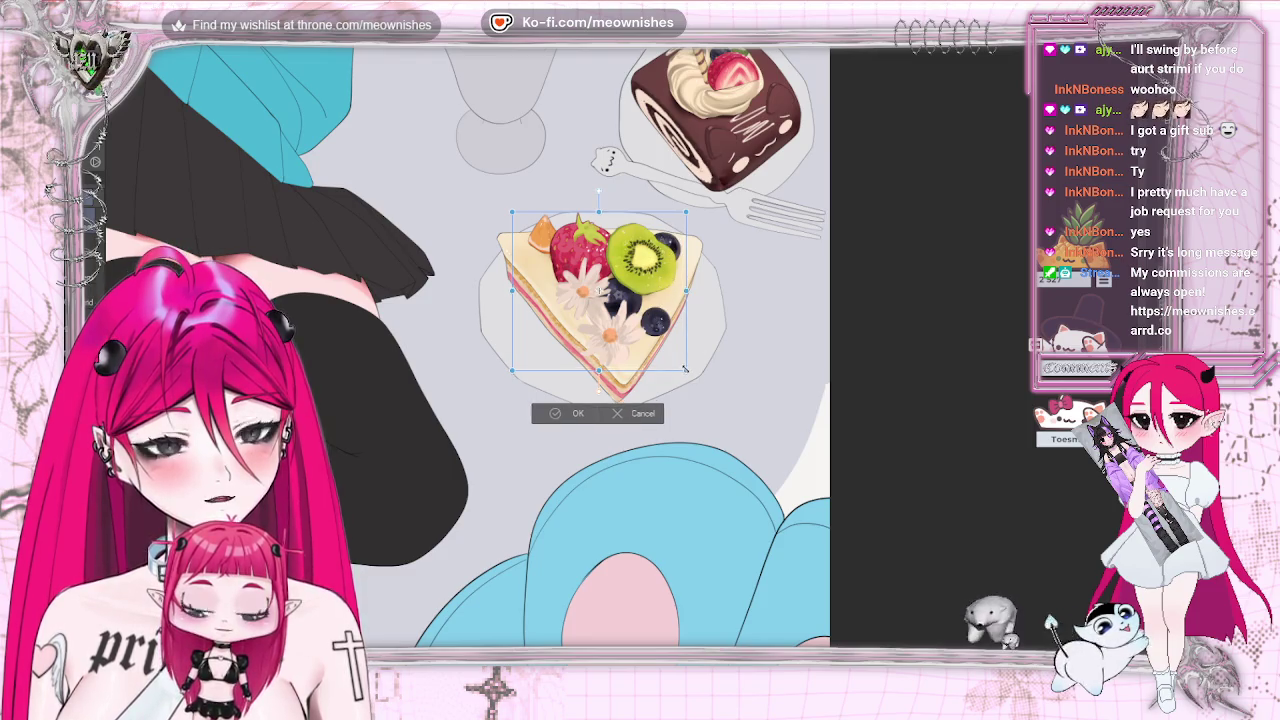
drag(684, 369, 690, 375)
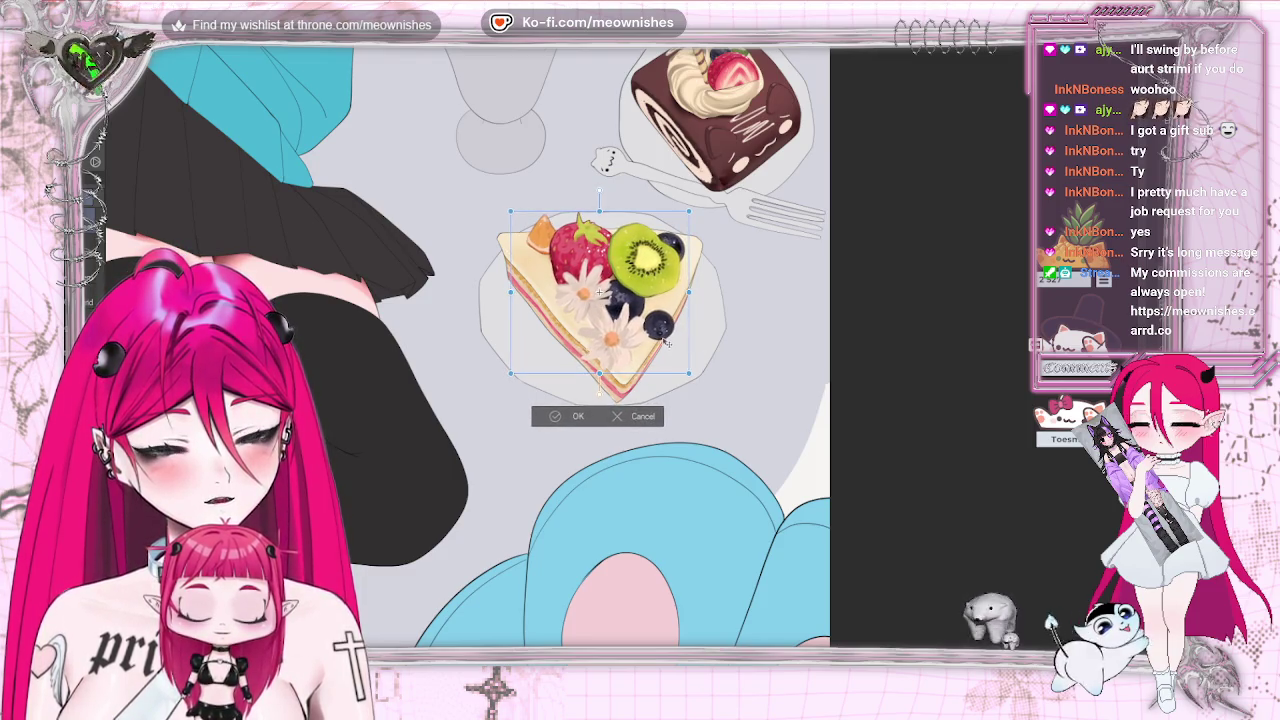
key(ctrl+0)
scroll(621, 323, up, 2)
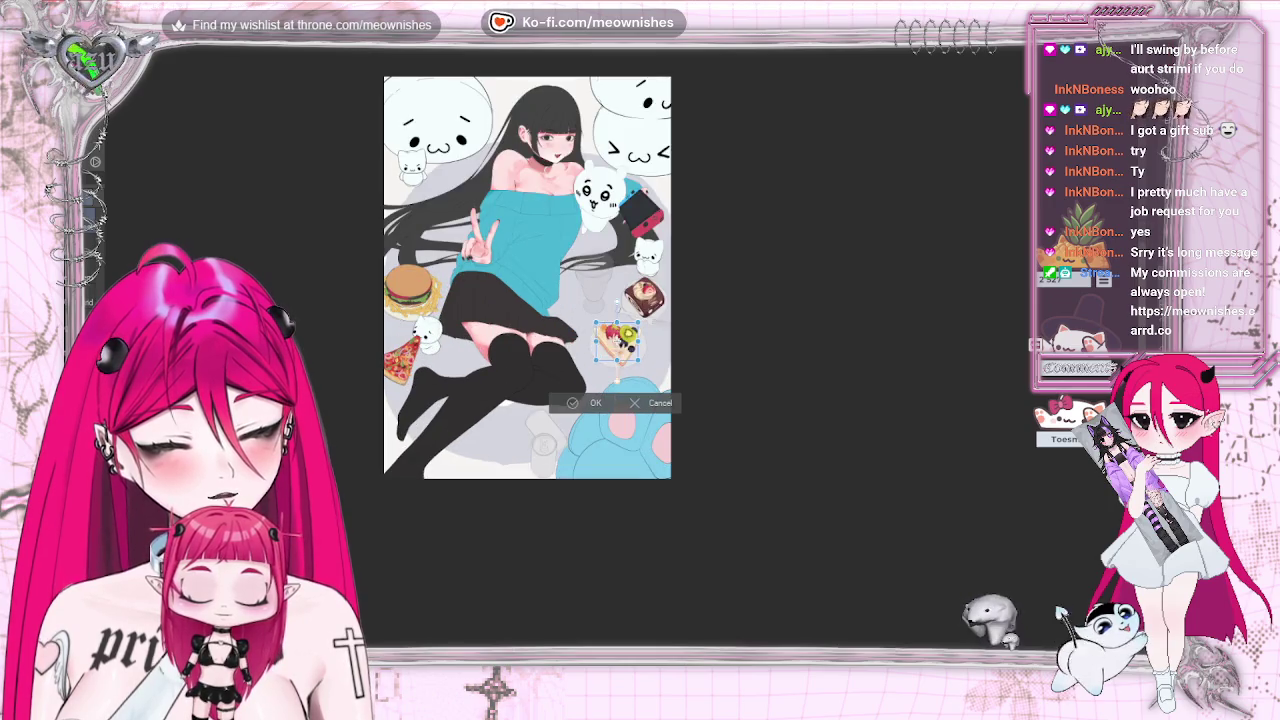
scroll(621, 323, up, 1)
scroll(620, 345, up, 2)
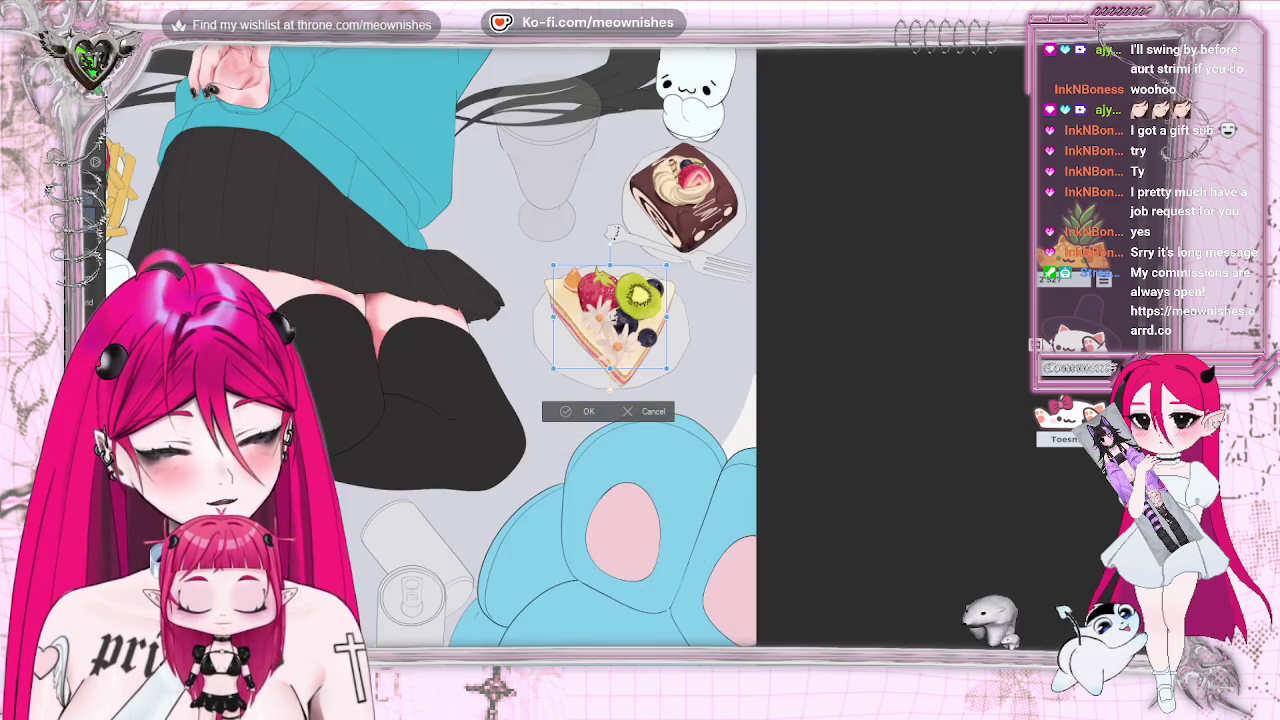
scroll(620, 345, up, 1)
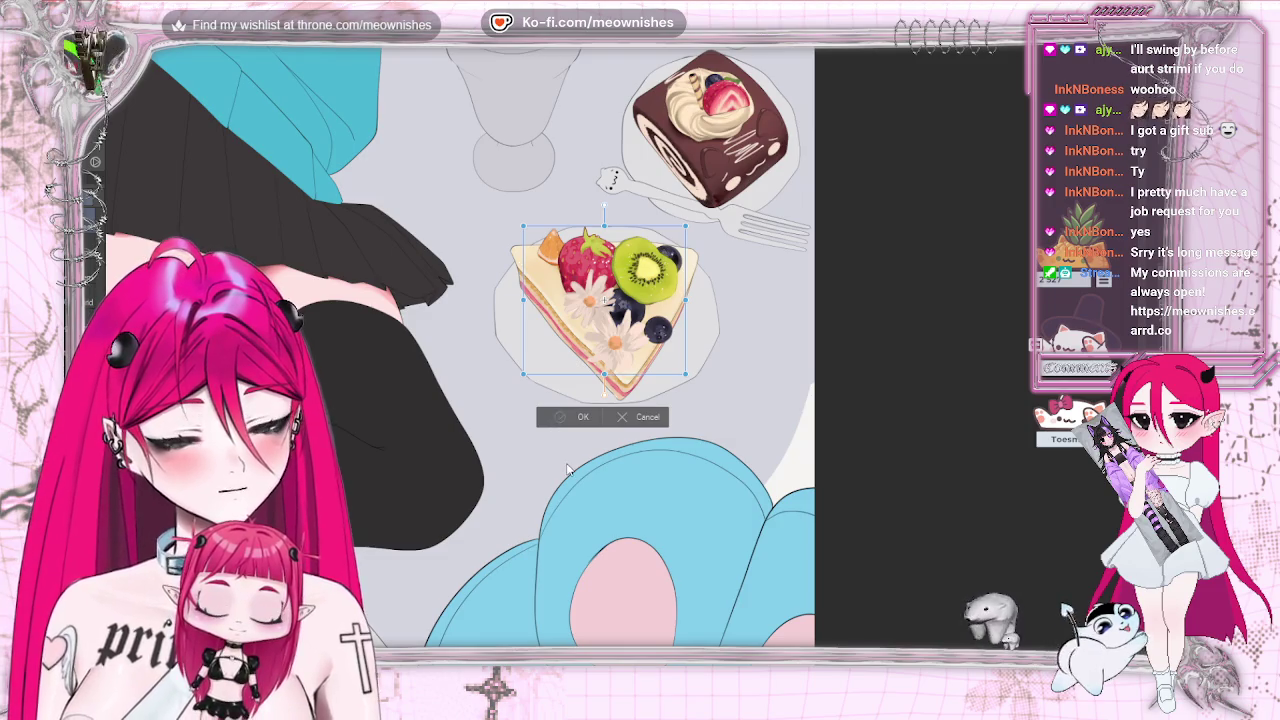
click(565, 418)
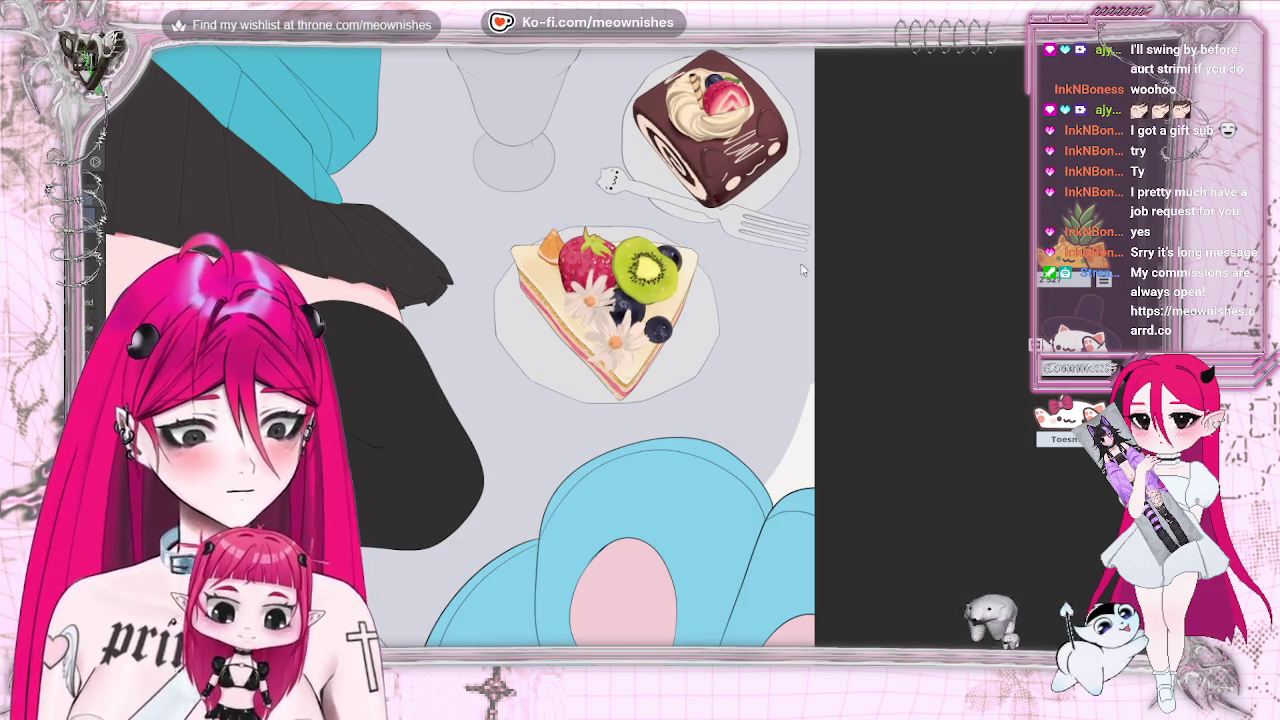
scroll(620, 350, down, 3)
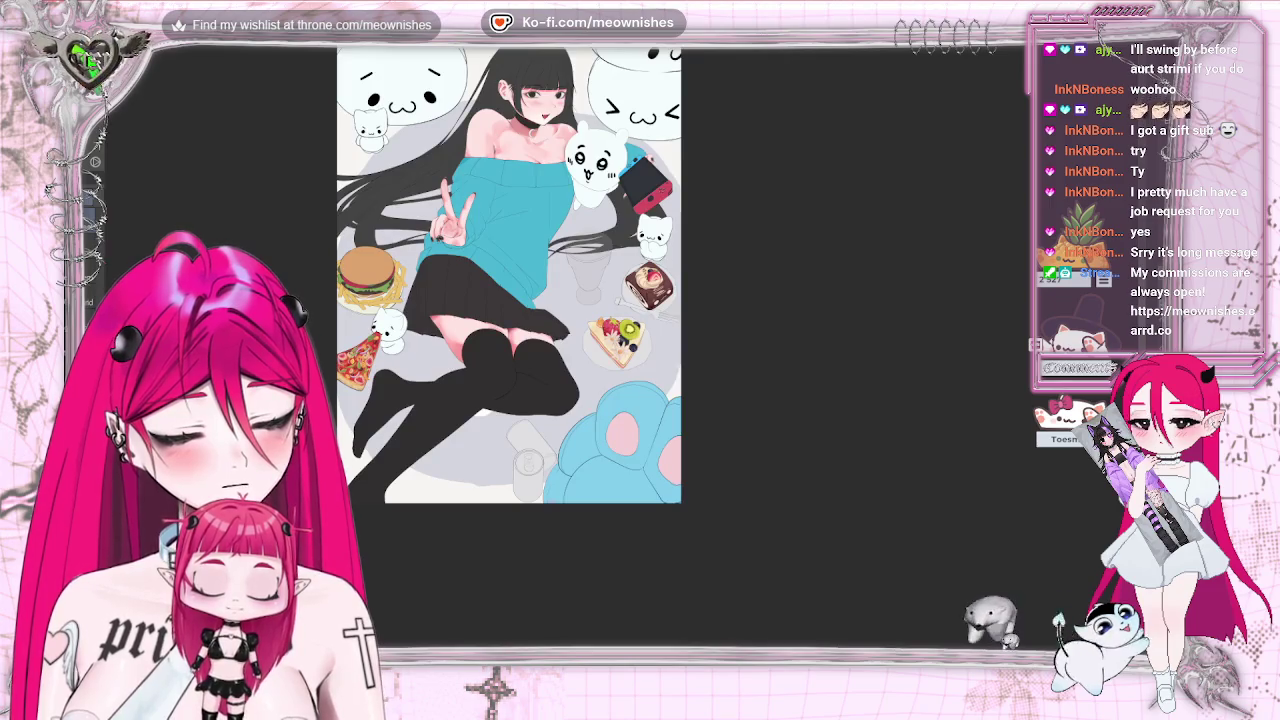
scroll(619, 344, up, 3)
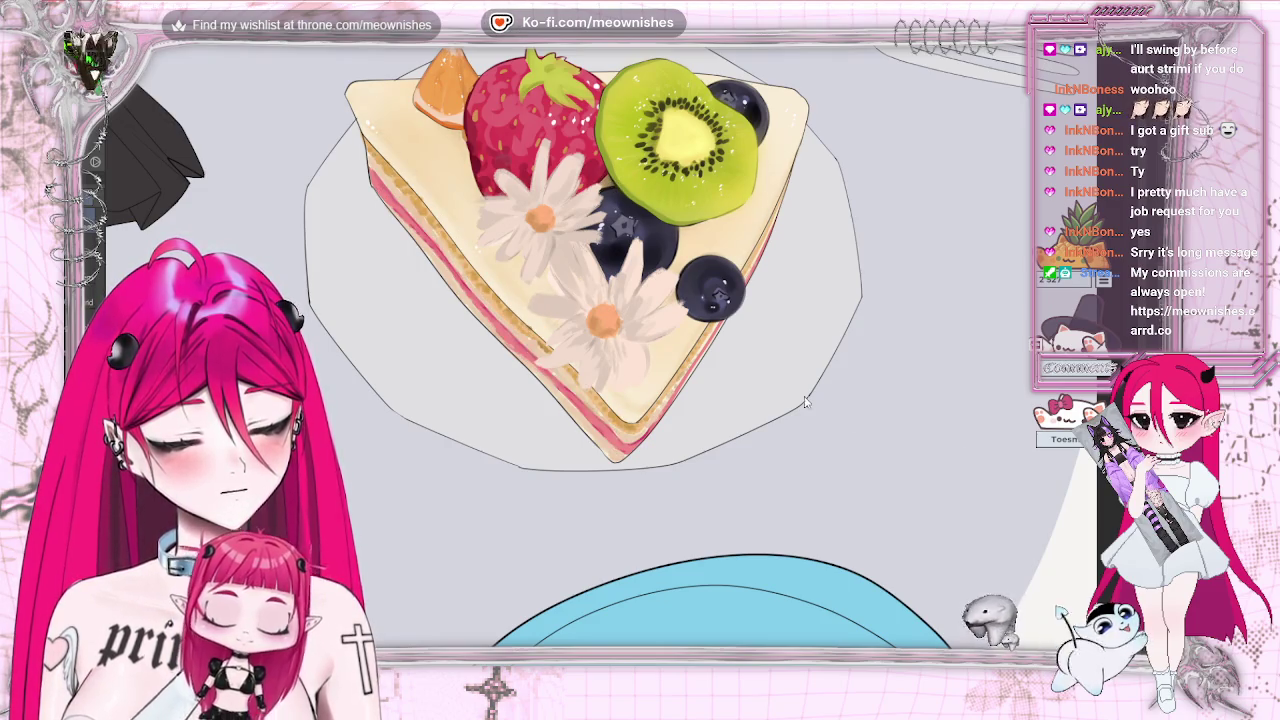
alt+click(611, 180)
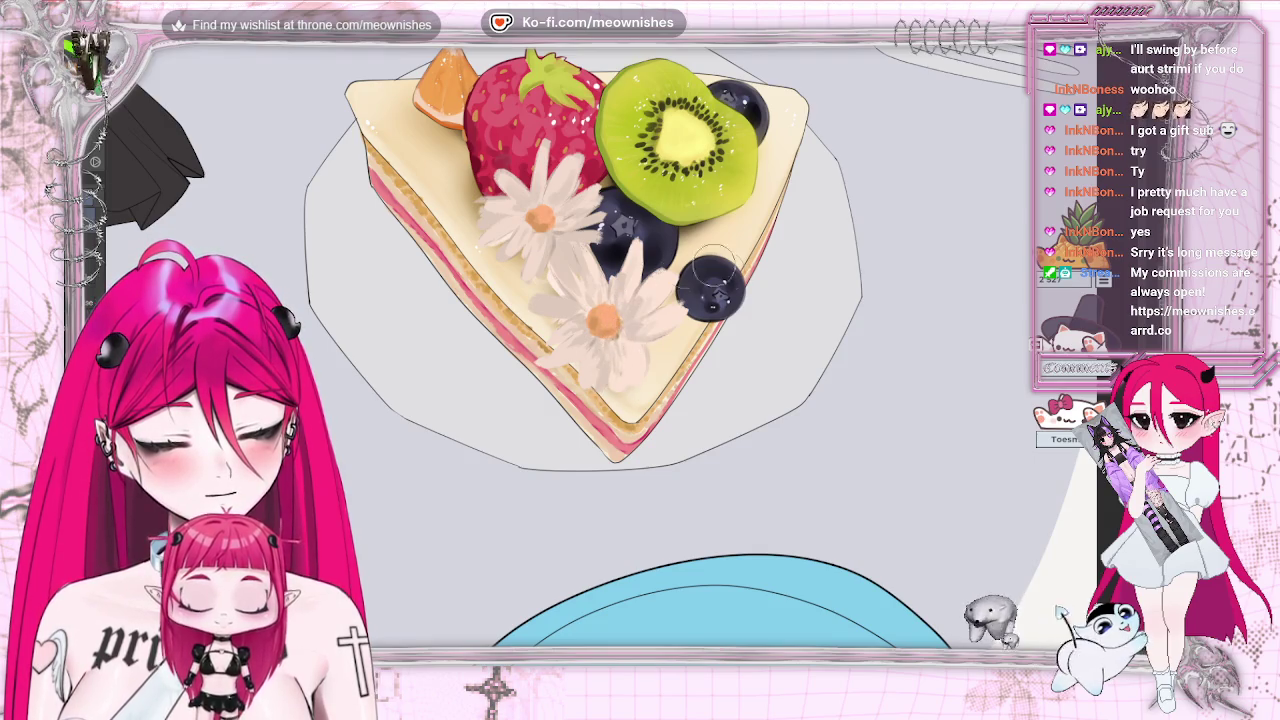
drag(706, 278, 714, 286)
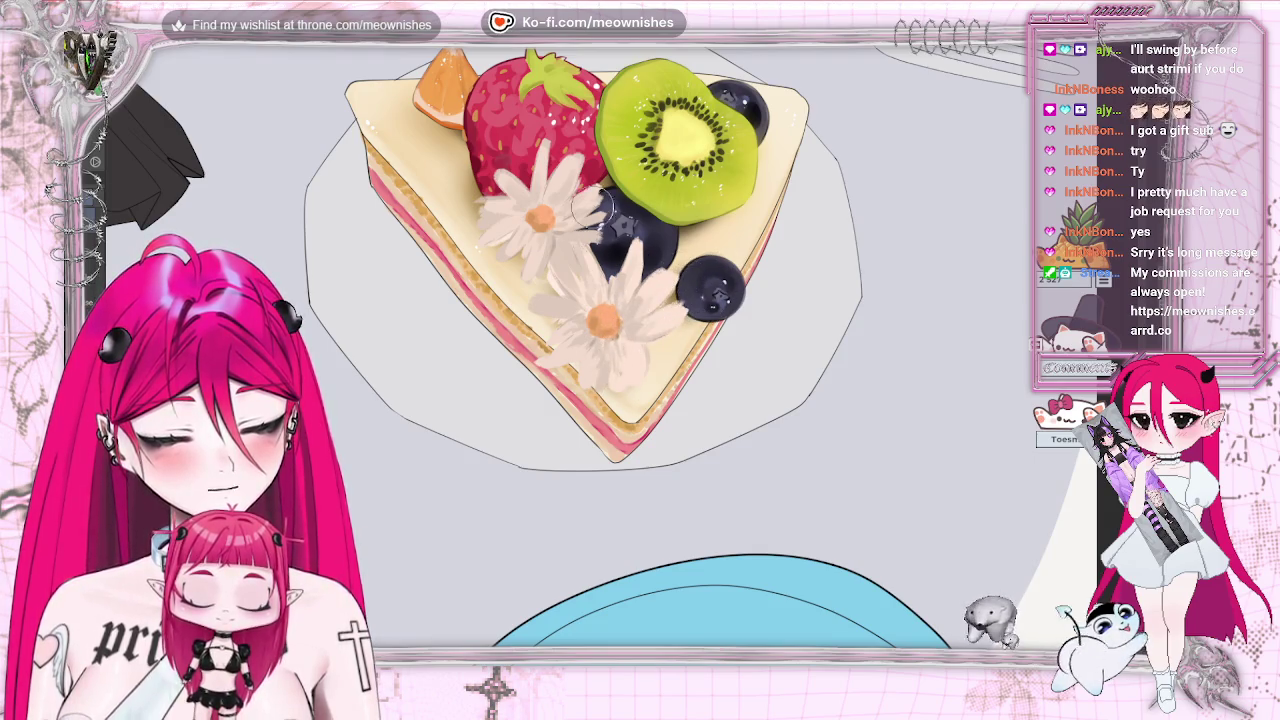
drag(622, 215, 590, 228)
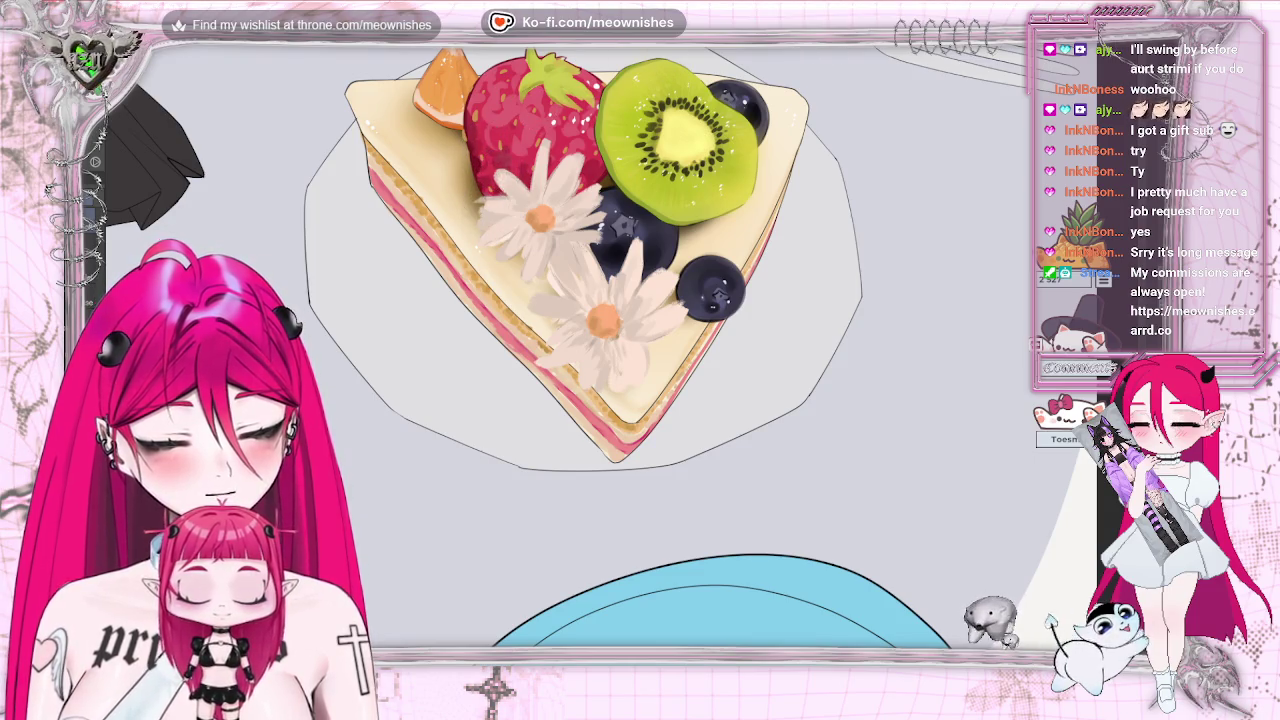
key(ctrl+minus)
key(ctrl+minus)
key(ctrl+plus)
key(ctrl+plus)
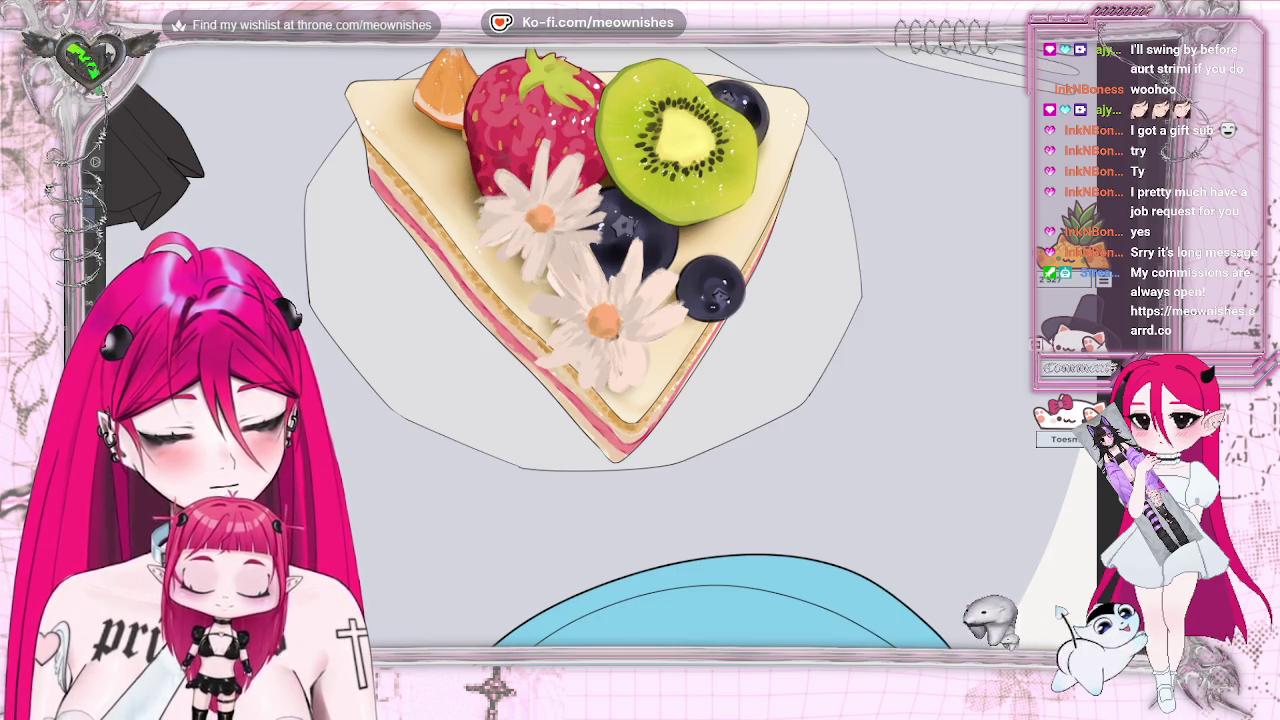
scroll(620, 345, down, 3)
scroll(620, 345, down, 3)
scroll(620, 335, down, 2)
scroll(620, 335, down, 3)
scroll(620, 335, up, 3)
scroll(620, 335, up, 2)
scroll(615, 335, up, 3)
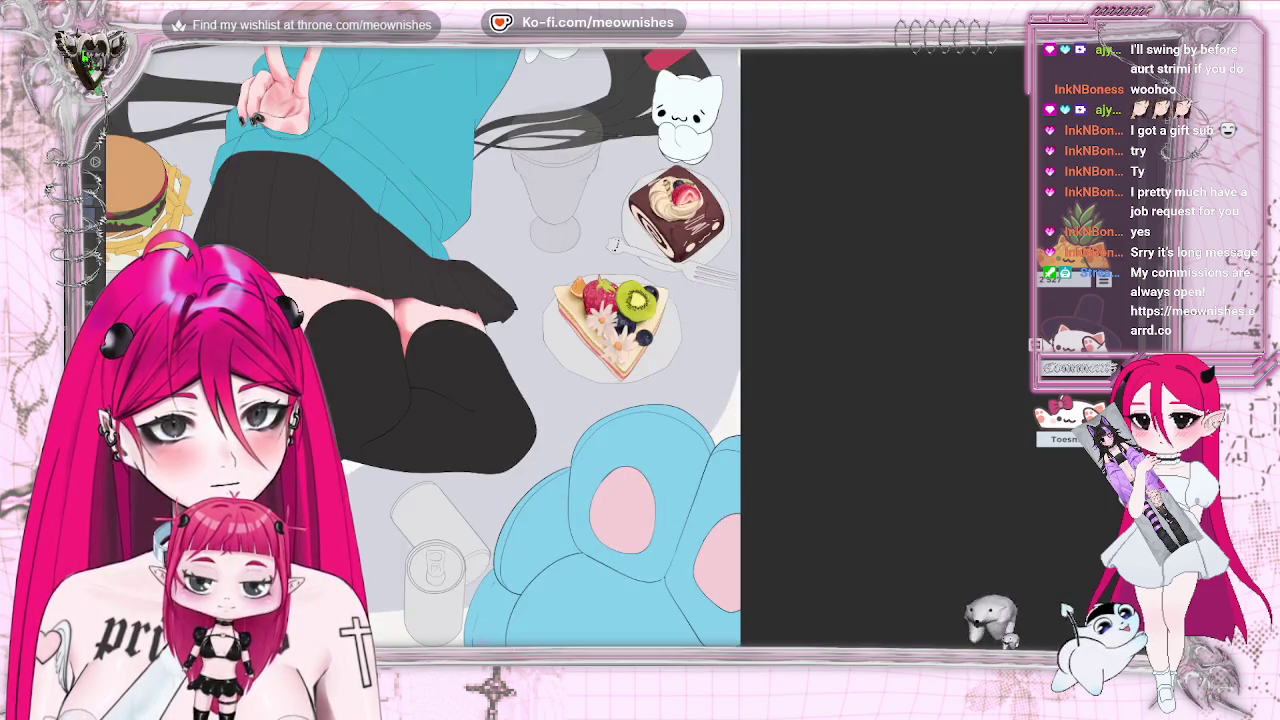
scroll(615, 335, up, 2)
scroll(615, 335, up, 2)
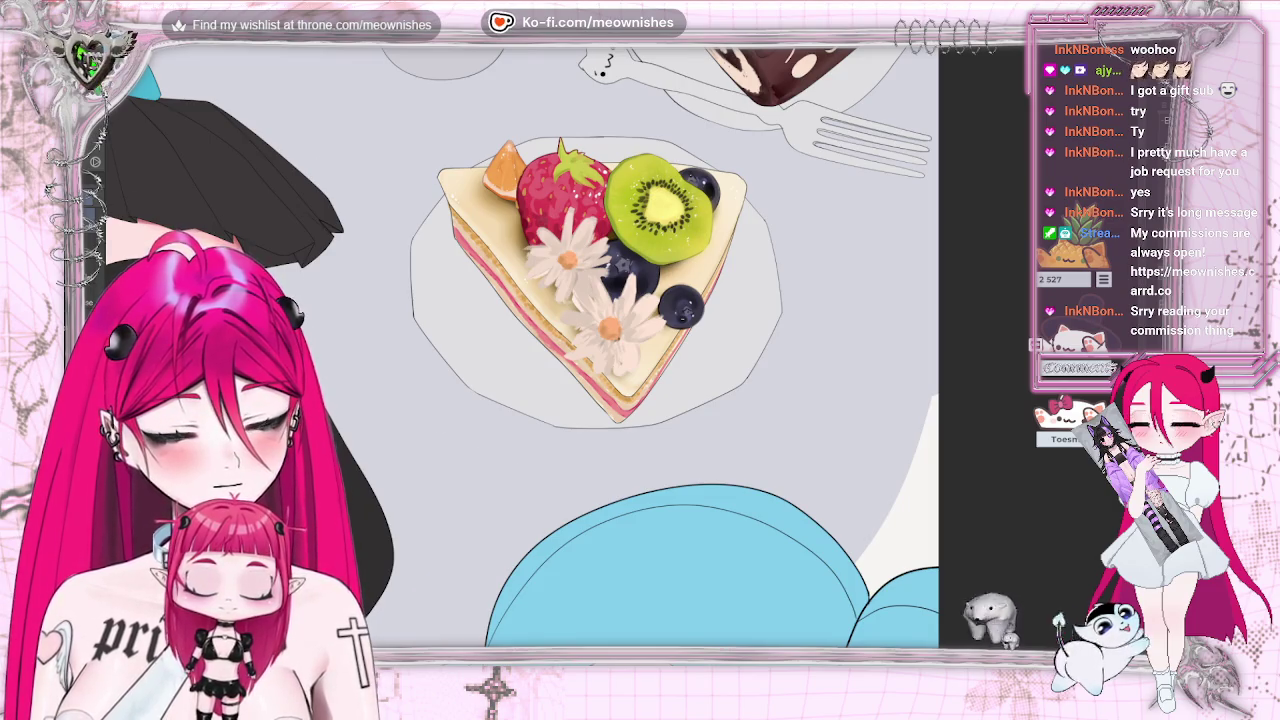
scroll(620, 350, up, 1)
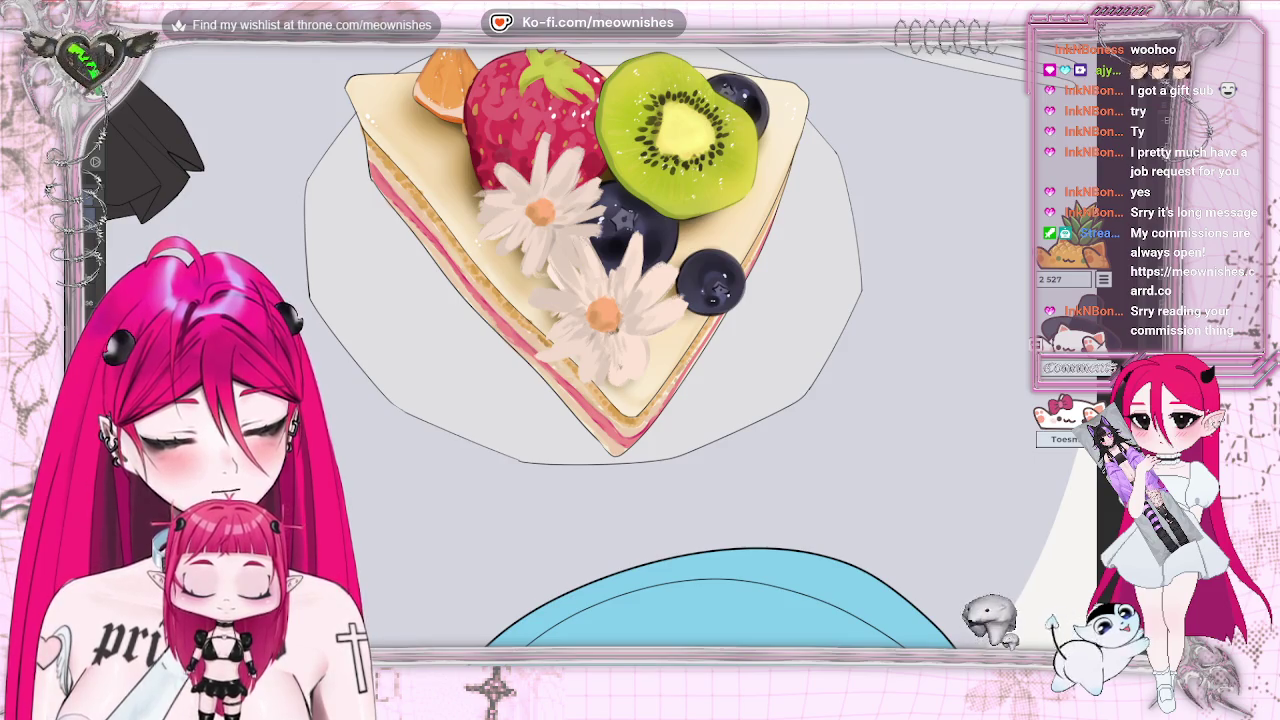
scroll(625, 333, down, 1)
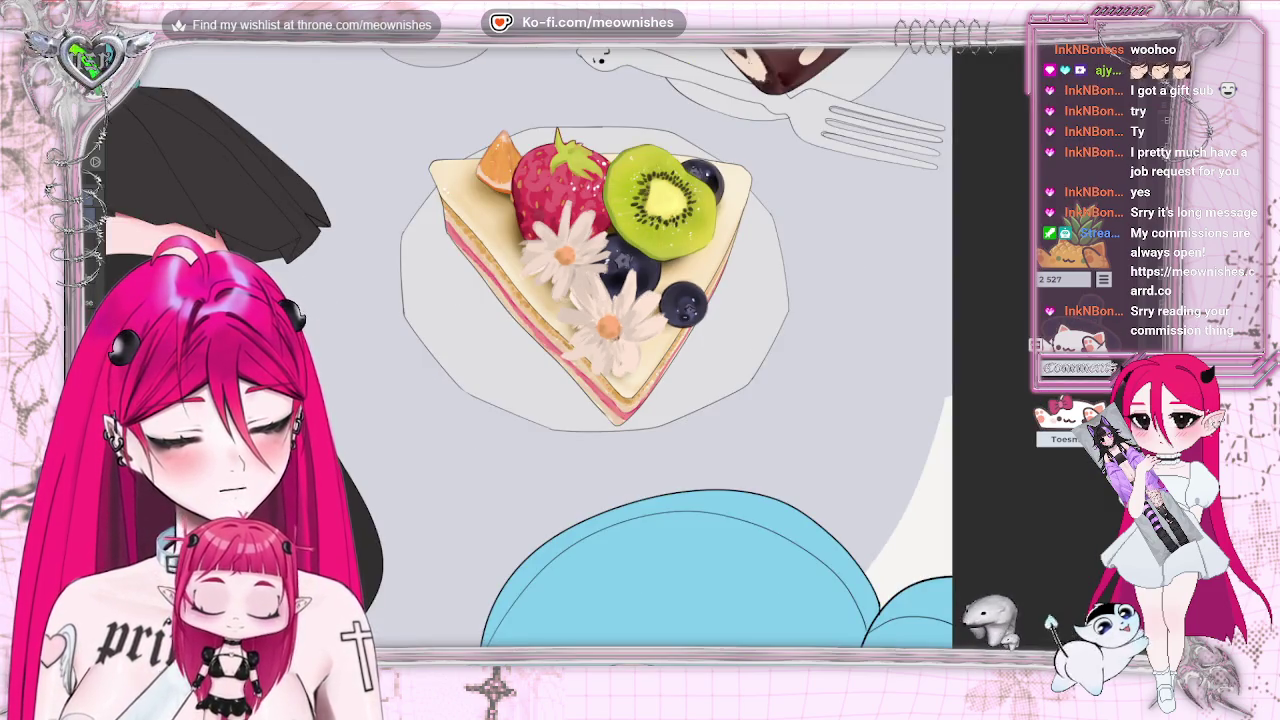
scroll(620, 350, up, 5)
scroll(620, 350, up, 2)
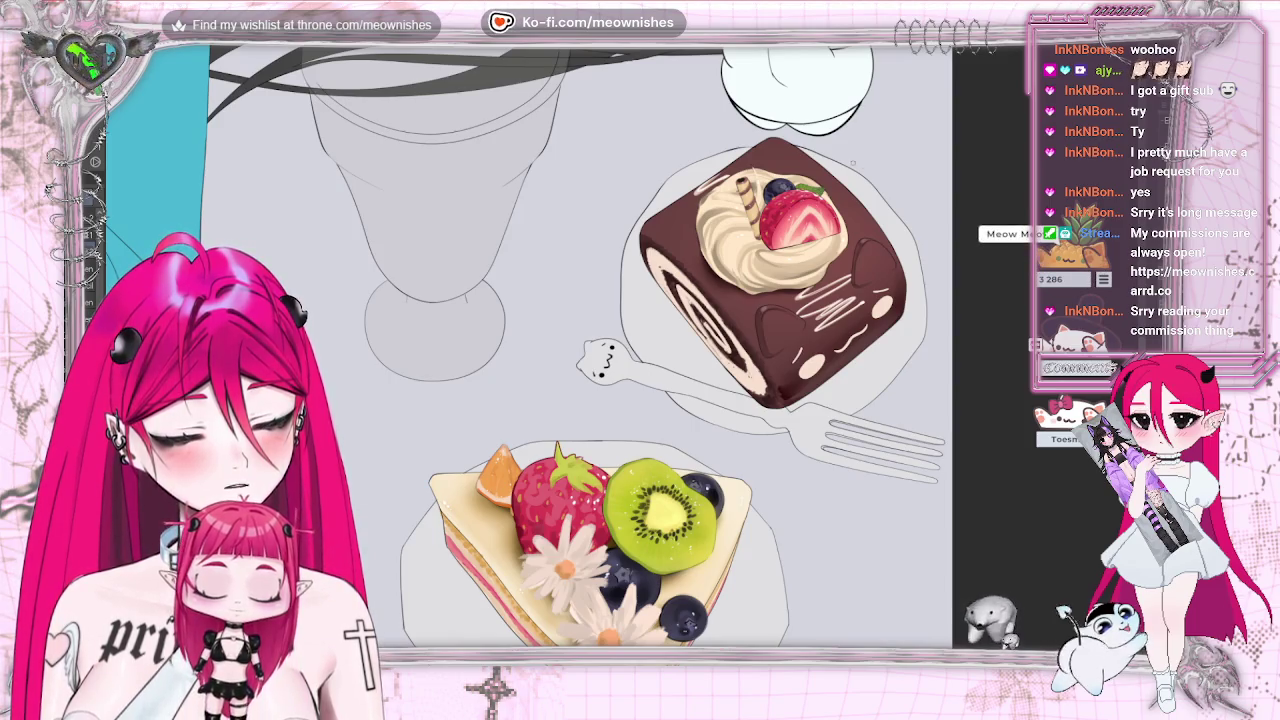
scroll(576, 345, down, 3)
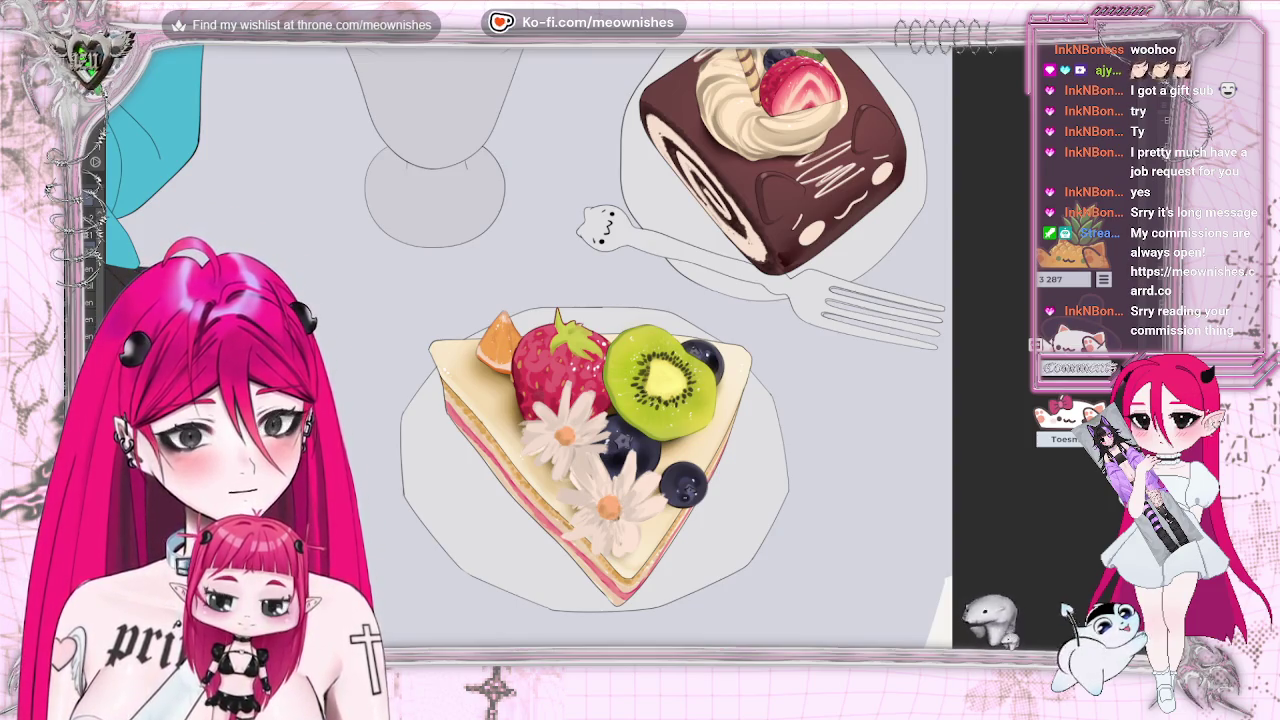
scroll(530, 345, up, 3)
scroll(530, 345, up, 2)
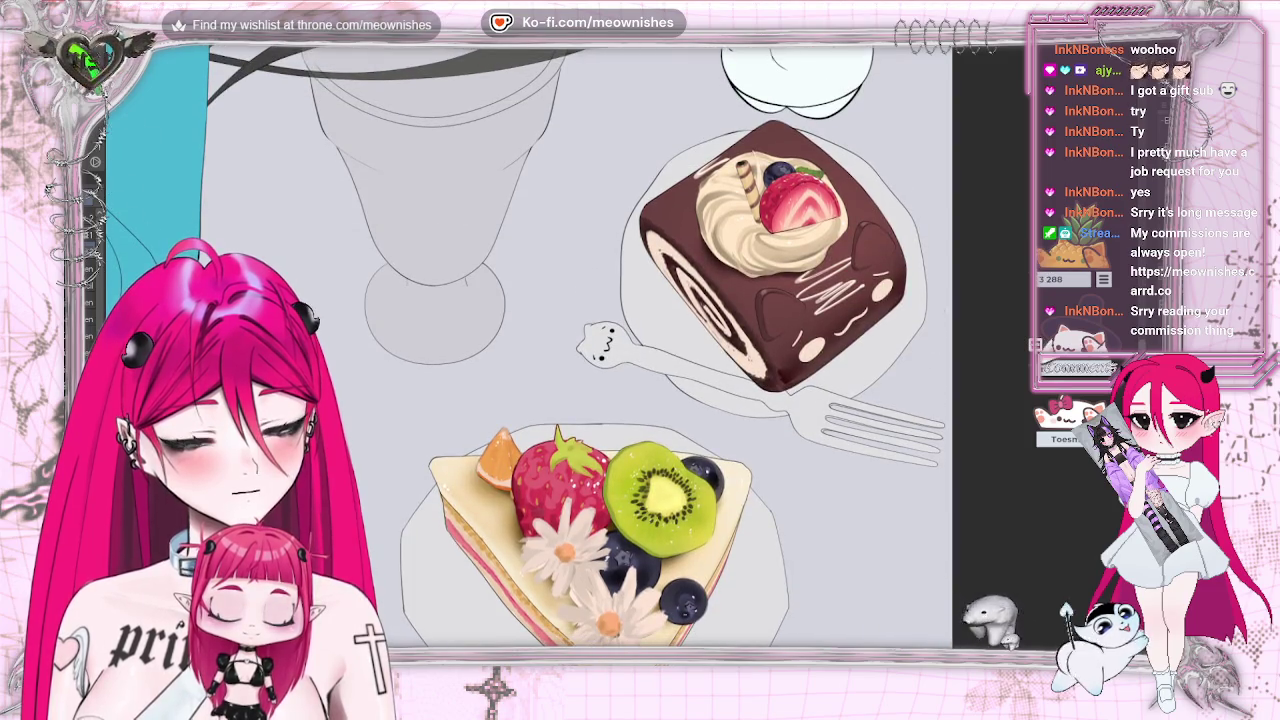
scroll(580, 345, down, 1)
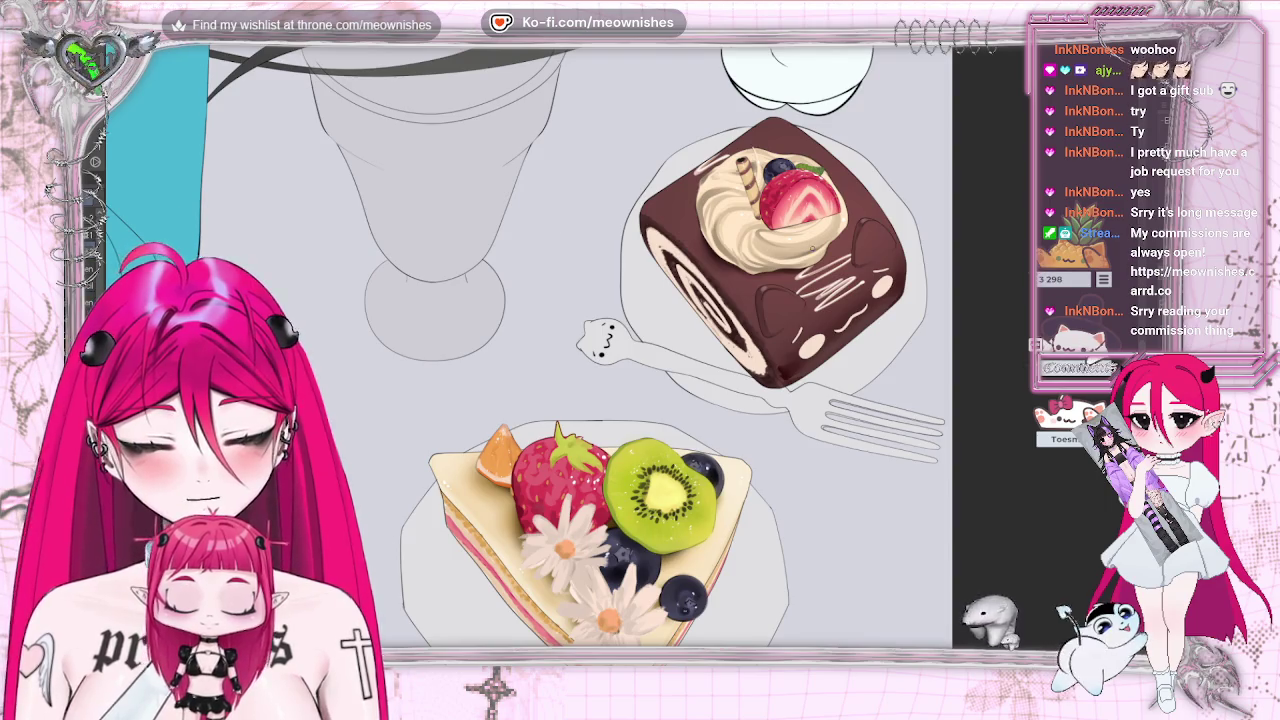
key(h)
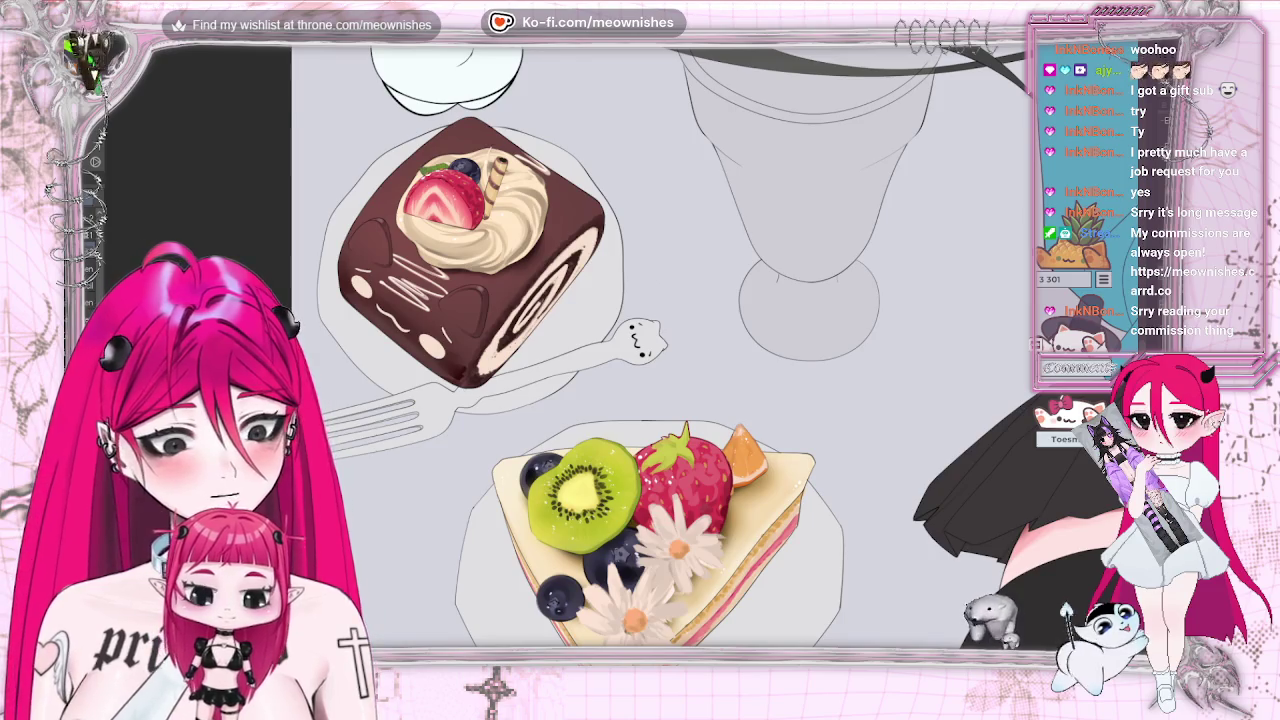
key(ctrl+plus)
key(h)
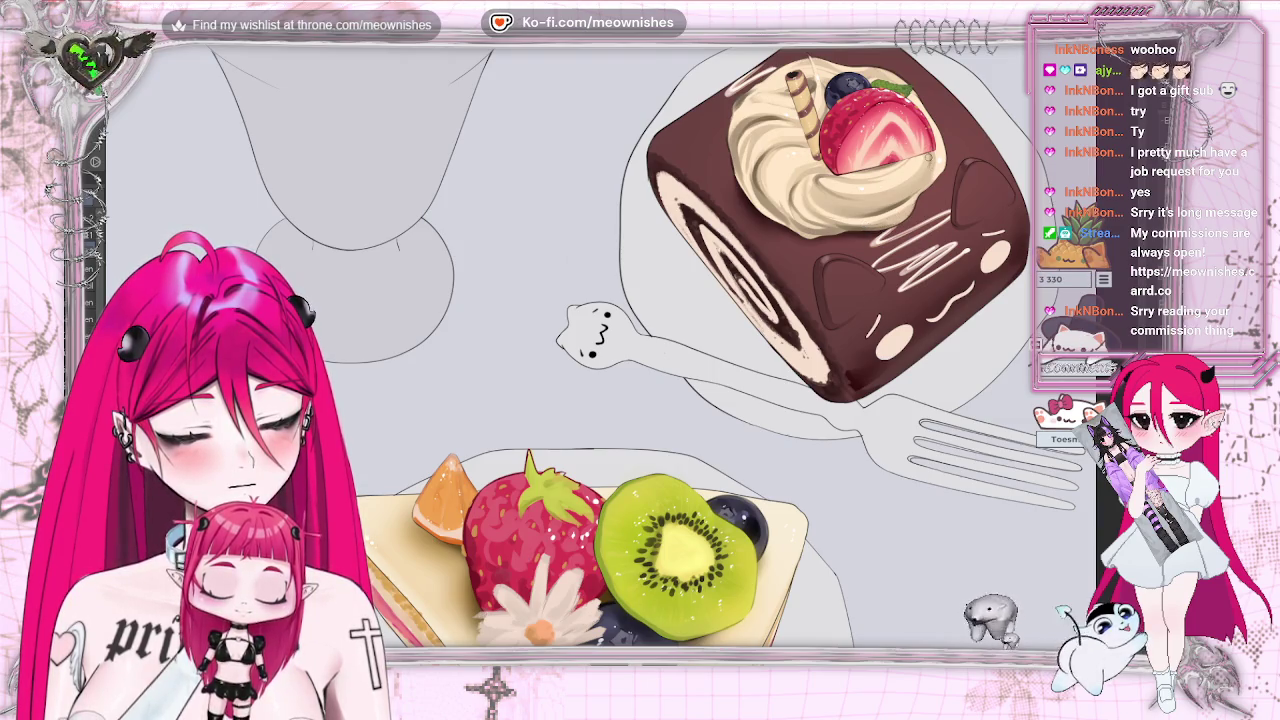
scroll(608, 352, down, 5)
scroll(610, 350, down, 3)
scroll(610, 350, up, 3)
scroll(610, 350, up, 2)
scroll(605, 345, up, 2)
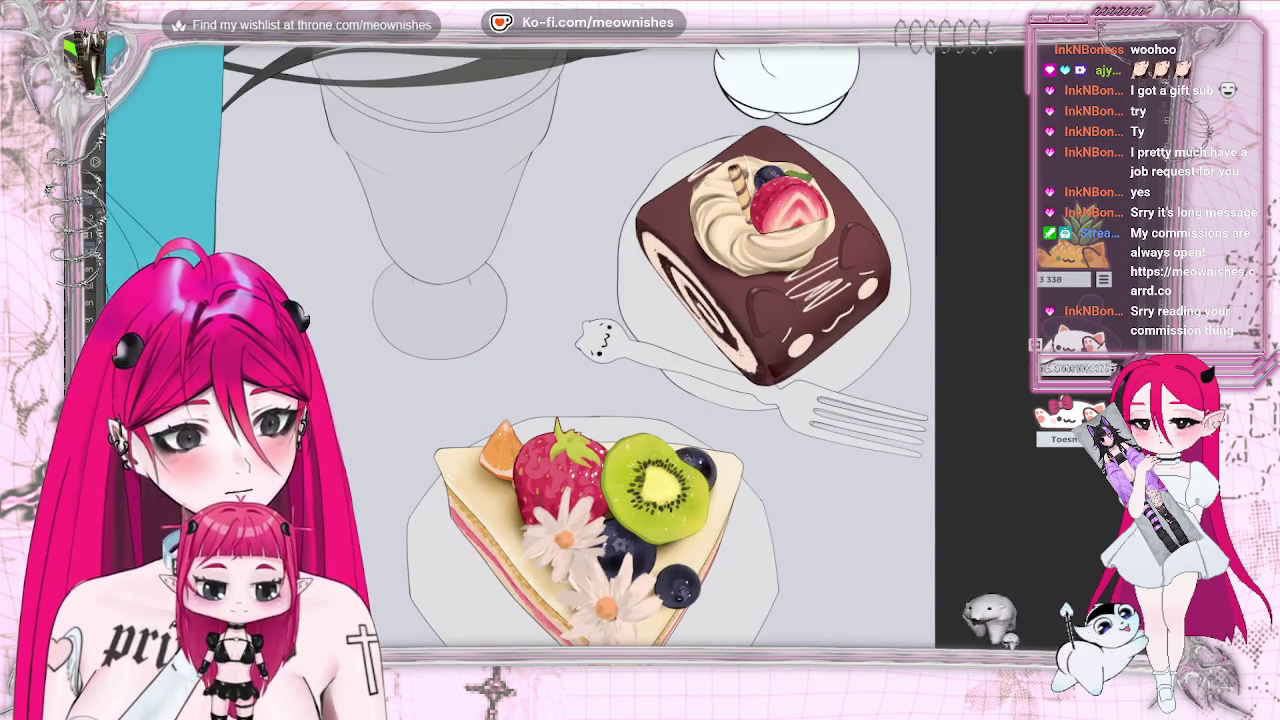
scroll(605, 345, down, 4)
scroll(610, 345, down, 2)
scroll(610, 345, up, 4)
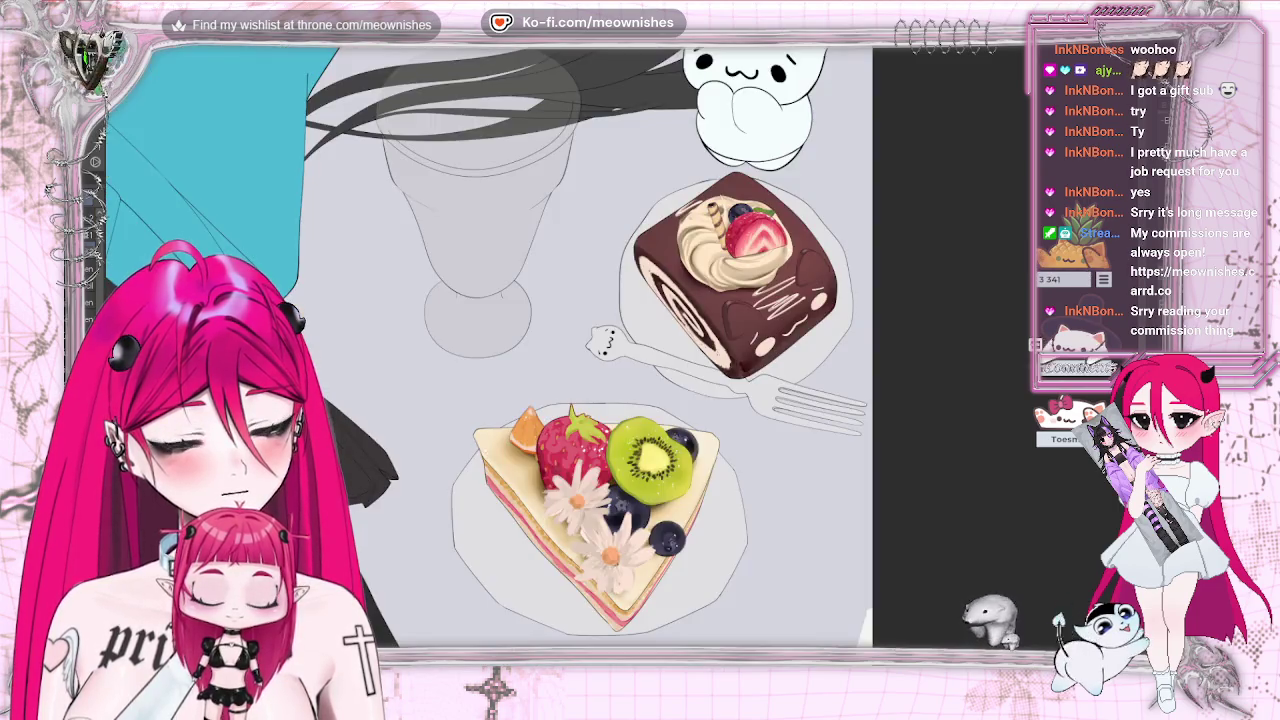
scroll(605, 340, up, 2)
scroll(600, 335, up, 2)
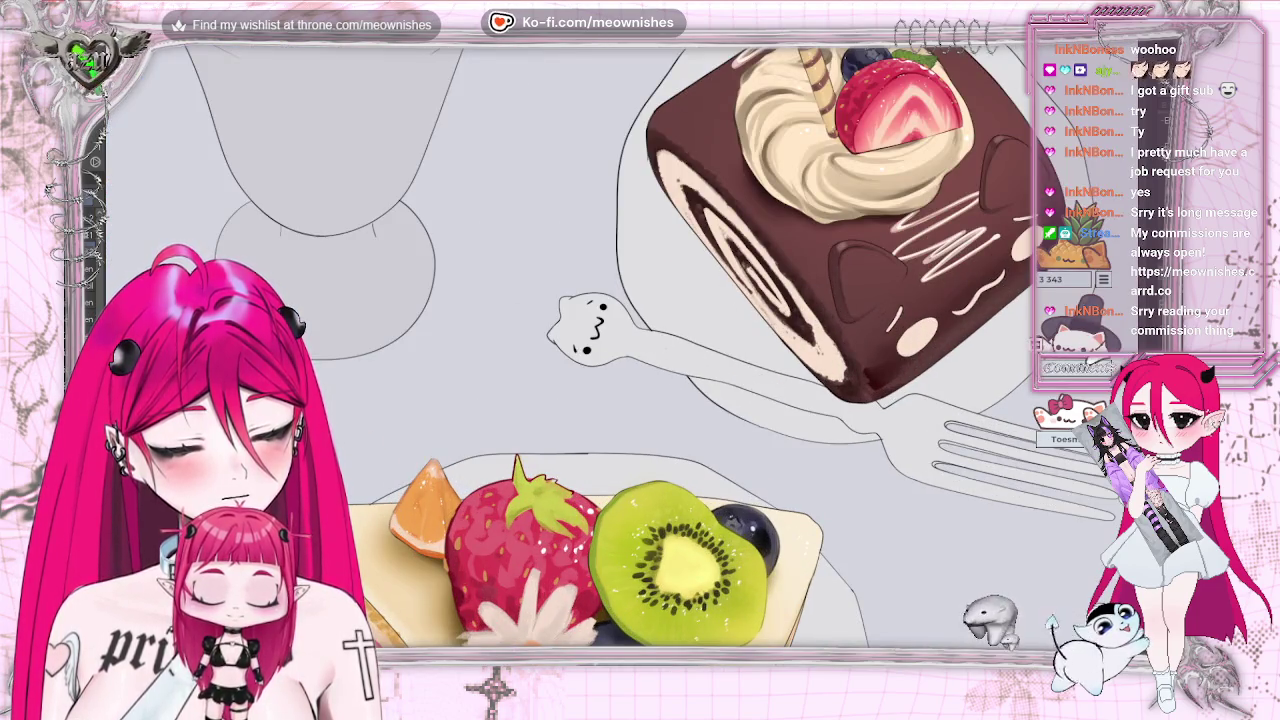
scroll(600, 340, down, 2)
scroll(600, 340, down, 1)
scroll(600, 340, up, 2)
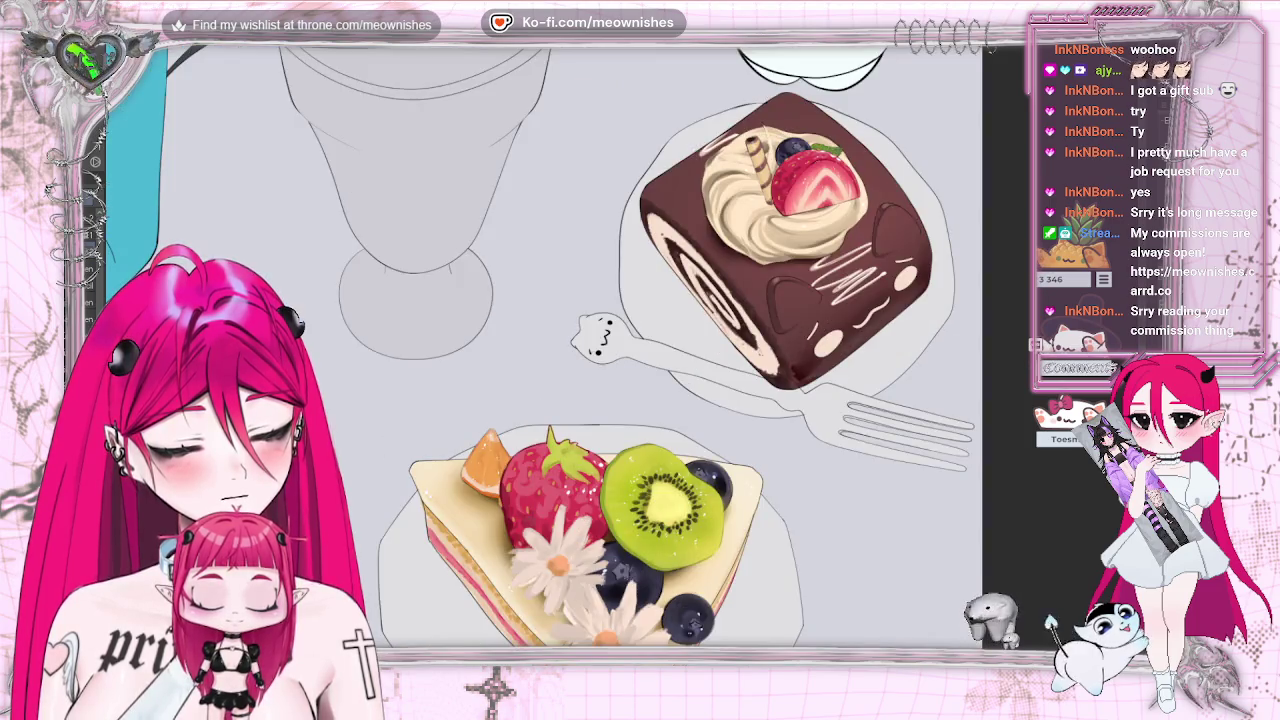
scroll(600, 345, down, 3)
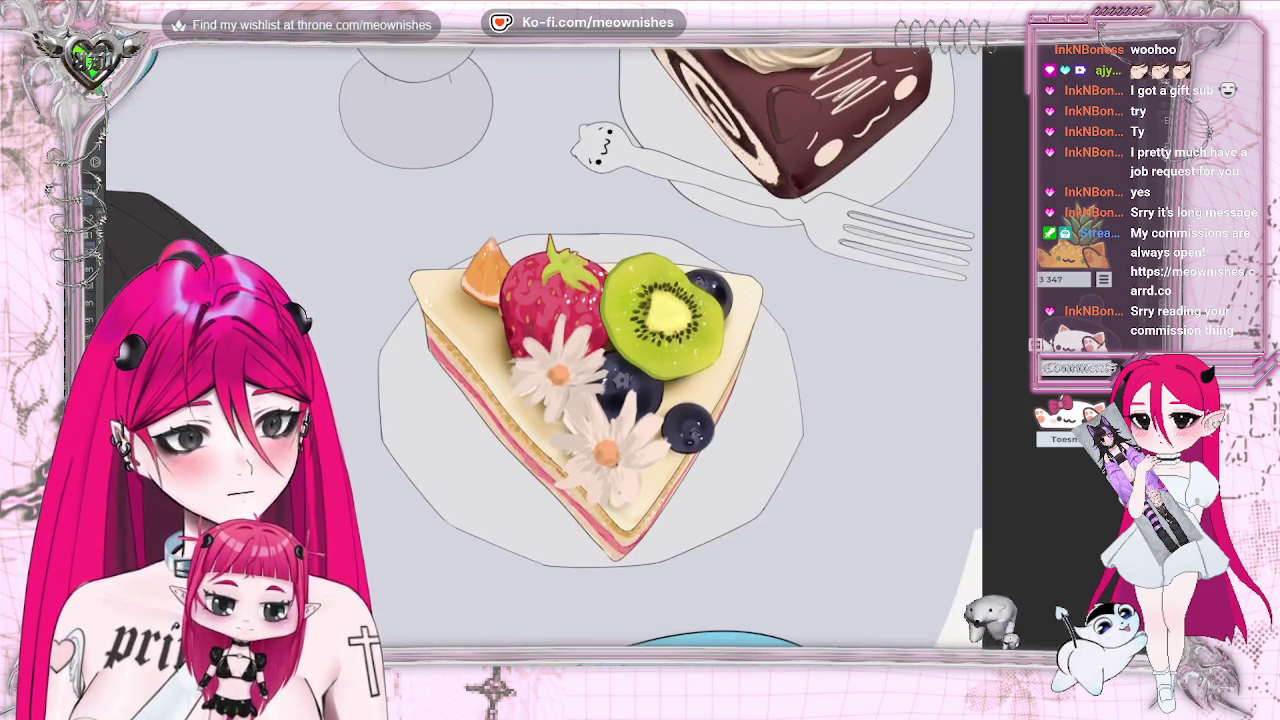
scroll(600, 345, down, 2)
scroll(600, 345, down, 1)
scroll(600, 345, down, 1)
scroll(600, 345, up, 3)
scroll(600, 345, up, 1)
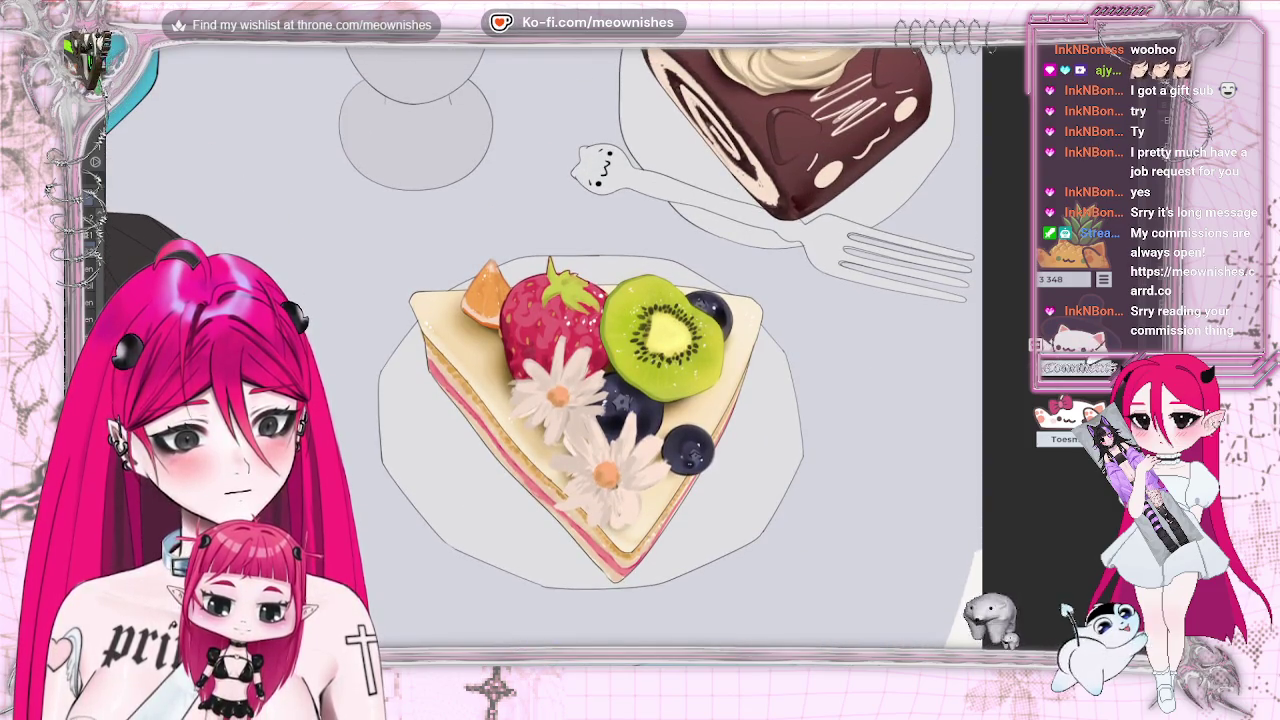
scroll(590, 400, down, 1)
scroll(590, 400, down, 1)
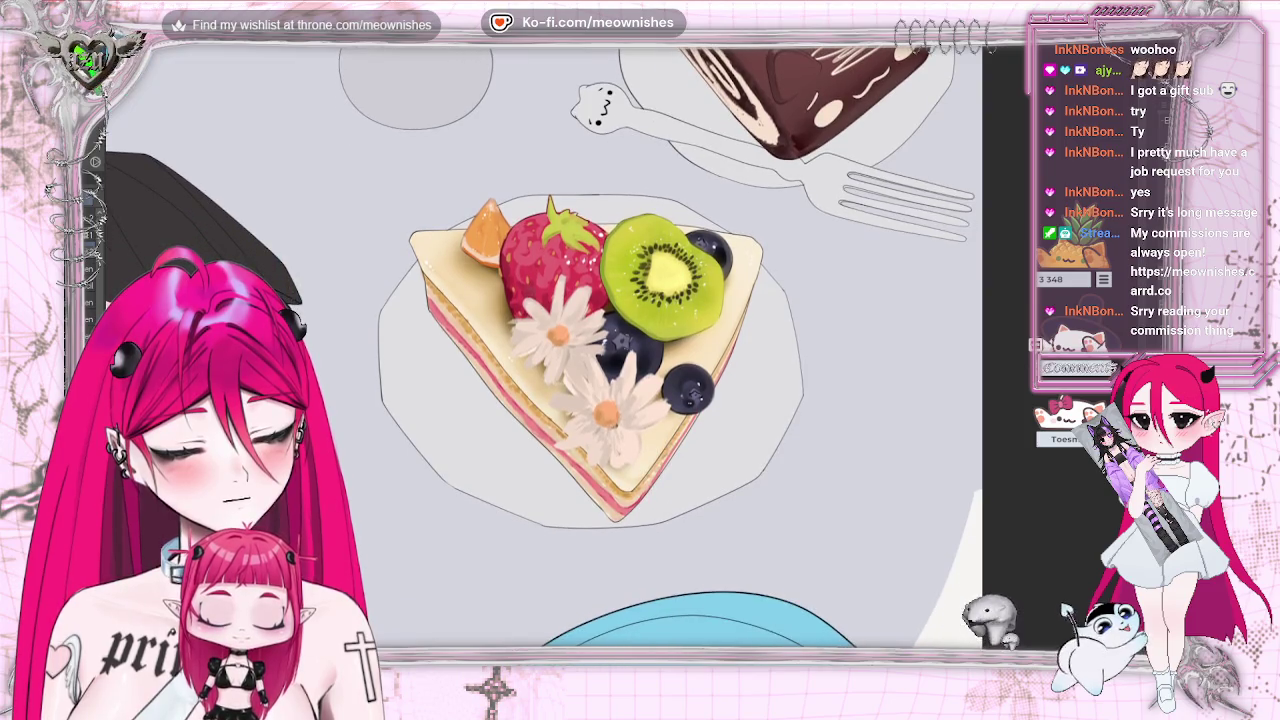
scroll(570, 330, down, 2)
scroll(570, 330, down, 1)
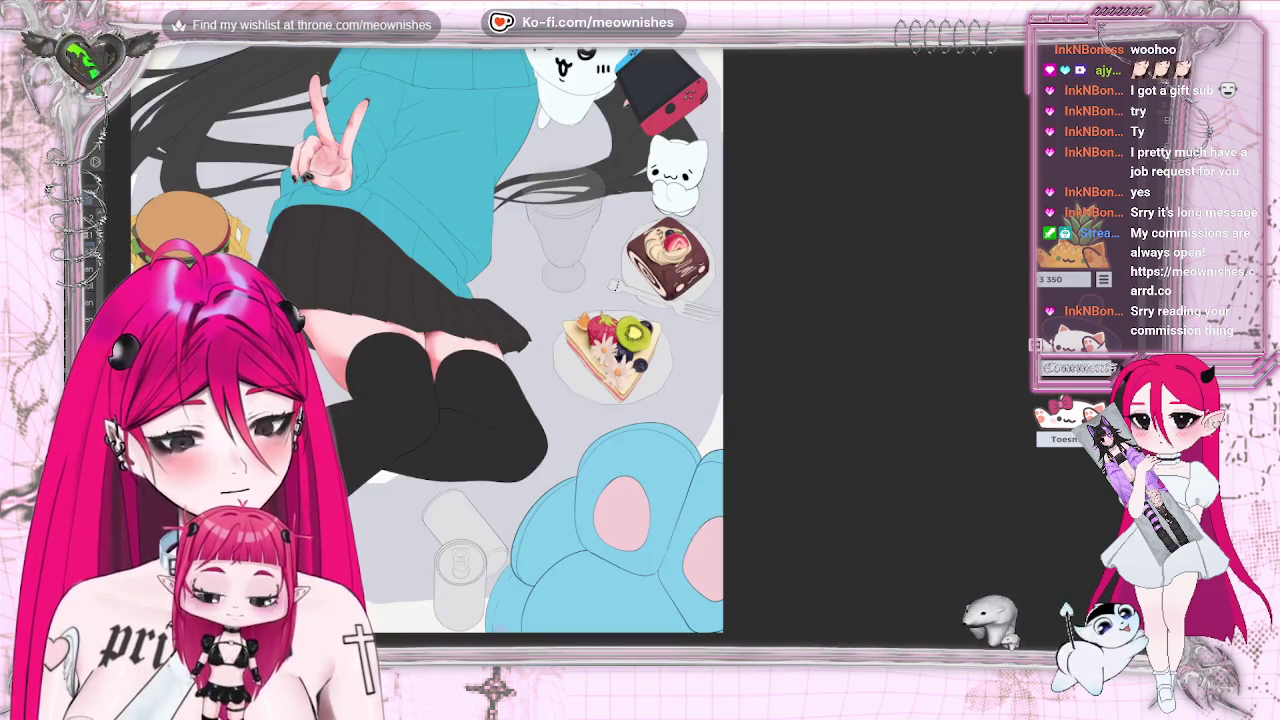
scroll(427, 345, up, 1)
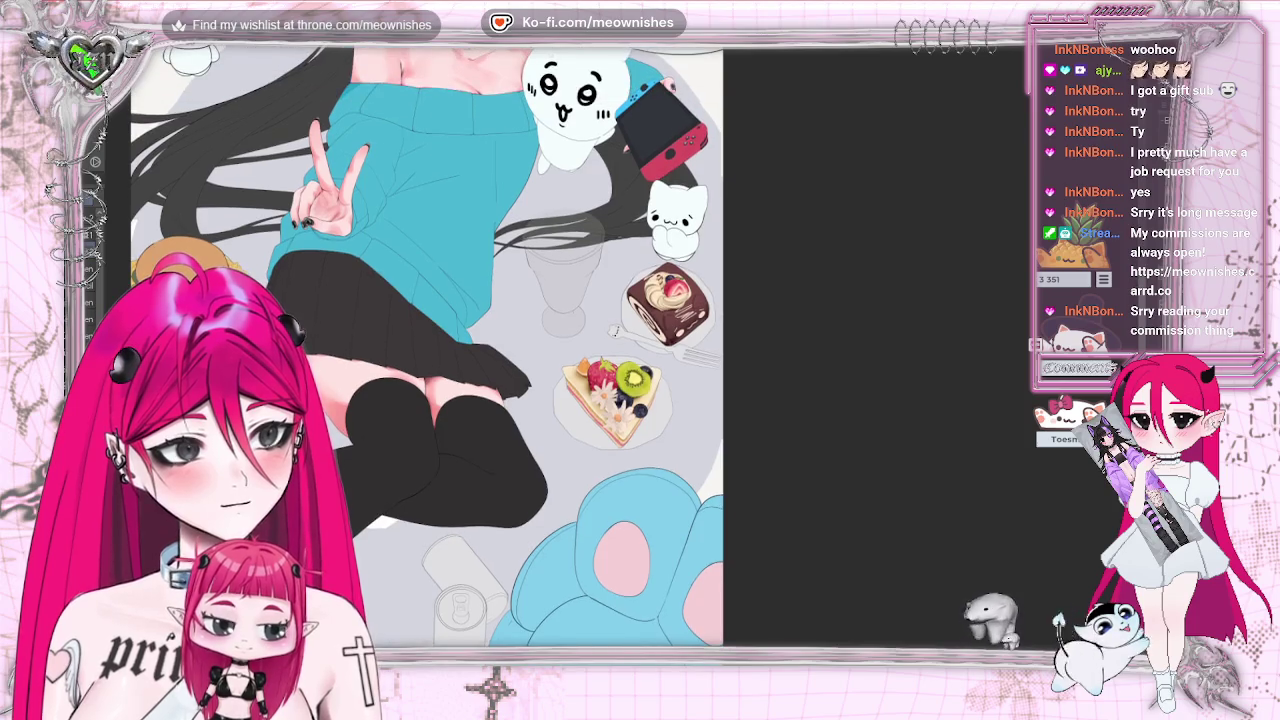
Switch from Clip Studio Paint to the browser window playing a video.
scroll(427, 345, up, 2)
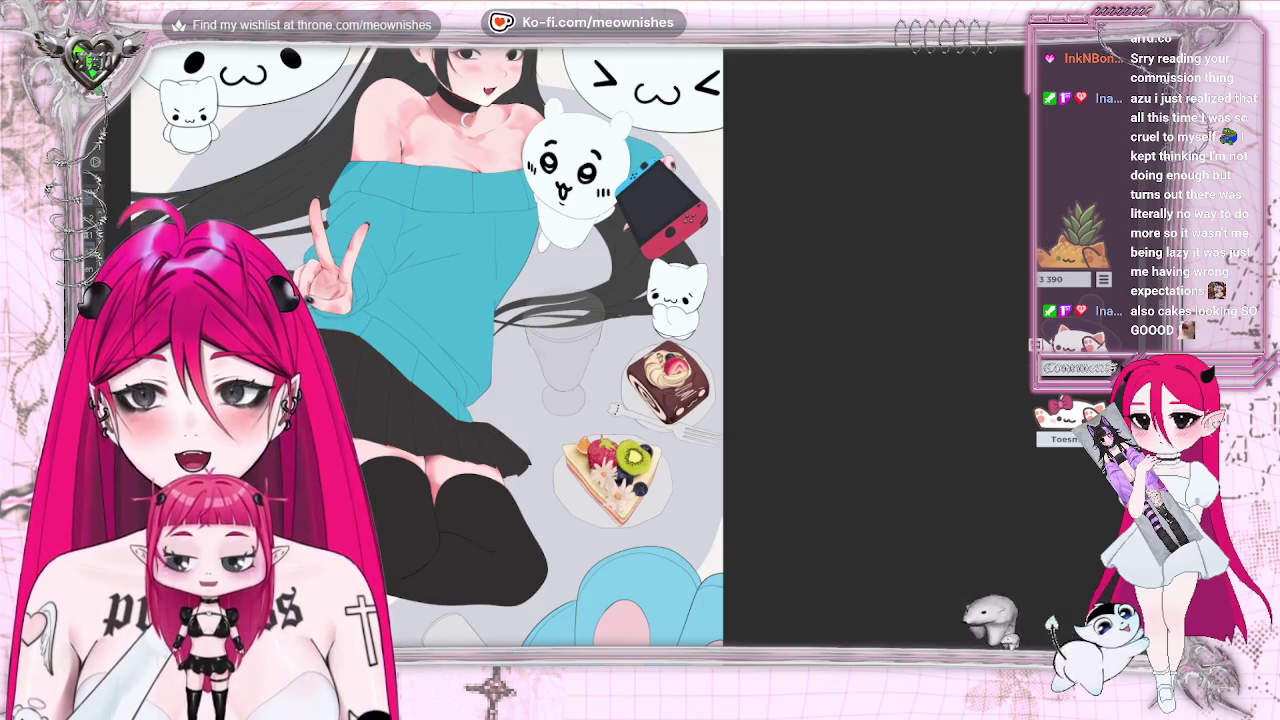
key(alt+Tab)
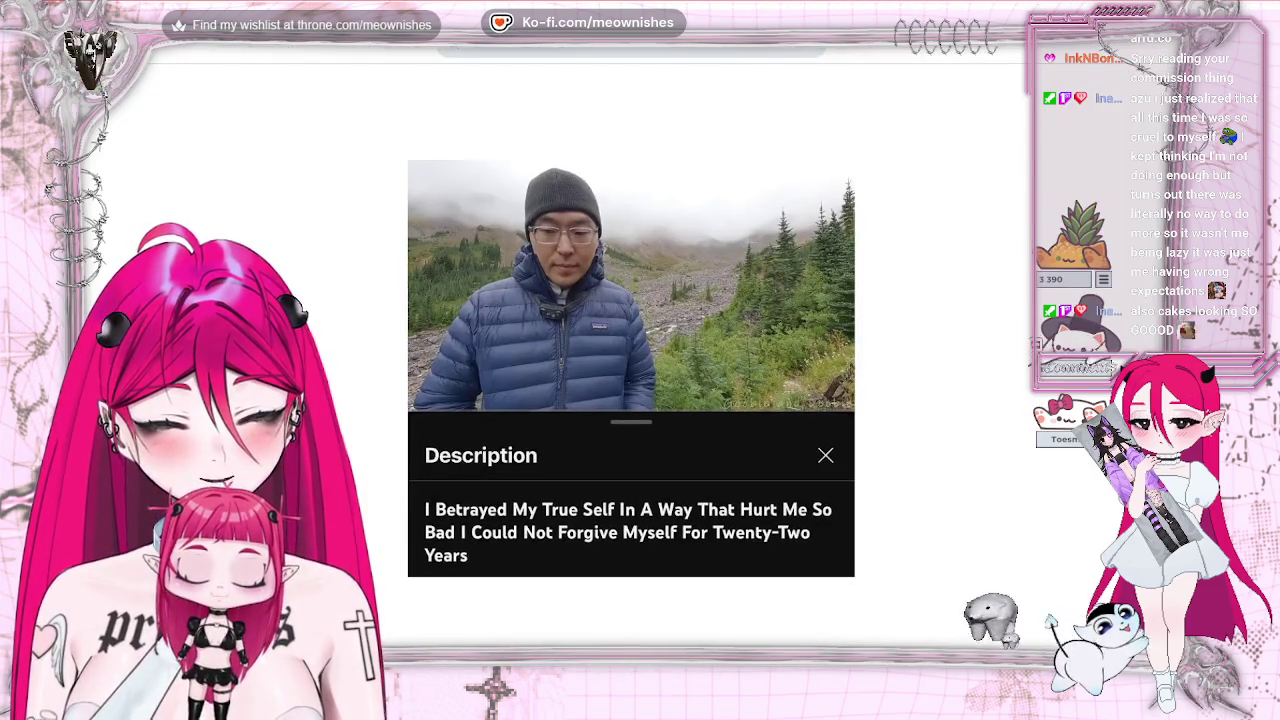
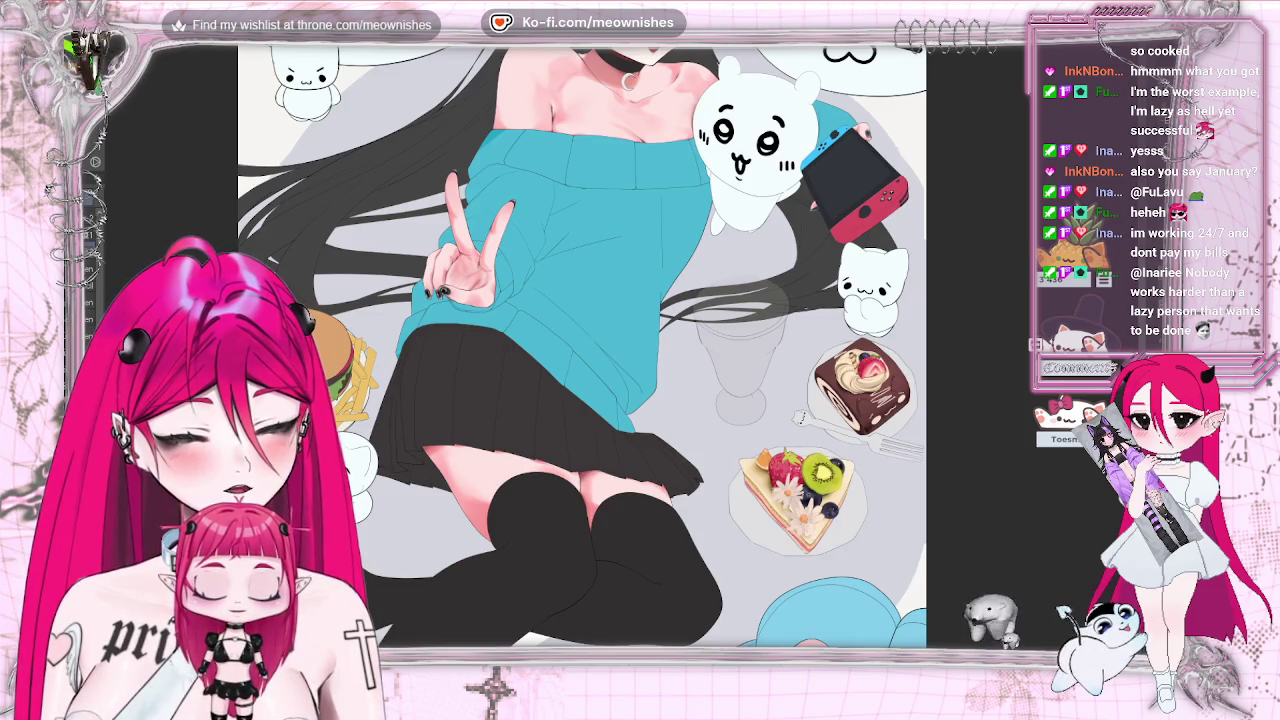
Bring the browser window with the parfait reference photos in front of the illustration.
scroll(582, 346, up, 2)
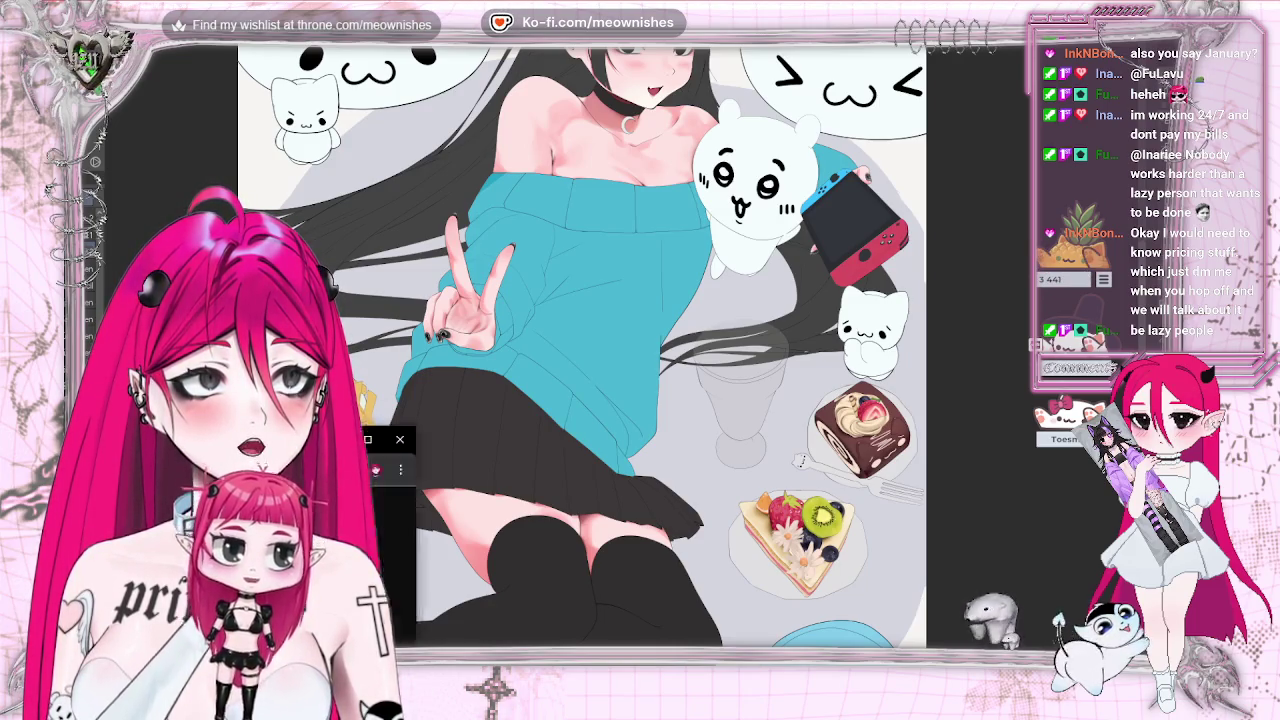
key(alt+Tab)
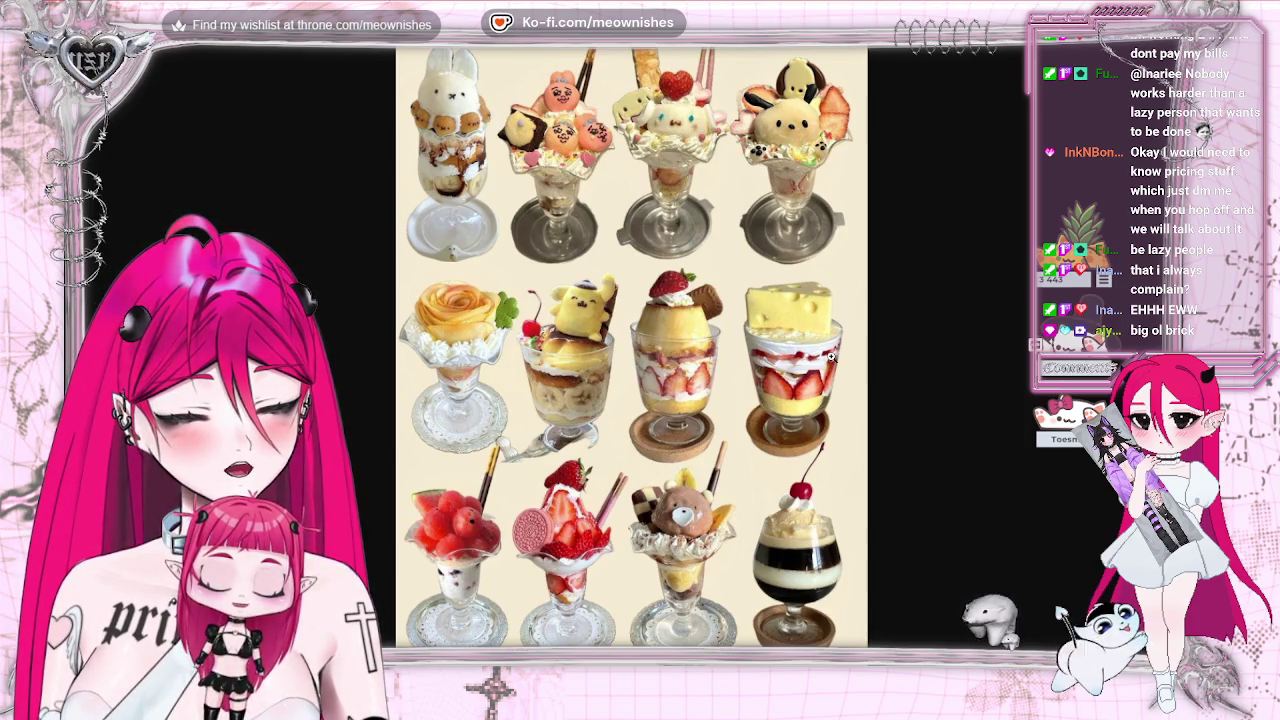
Return from the parfait references to the painting program's illustration canvas.
key(alt+Tab)
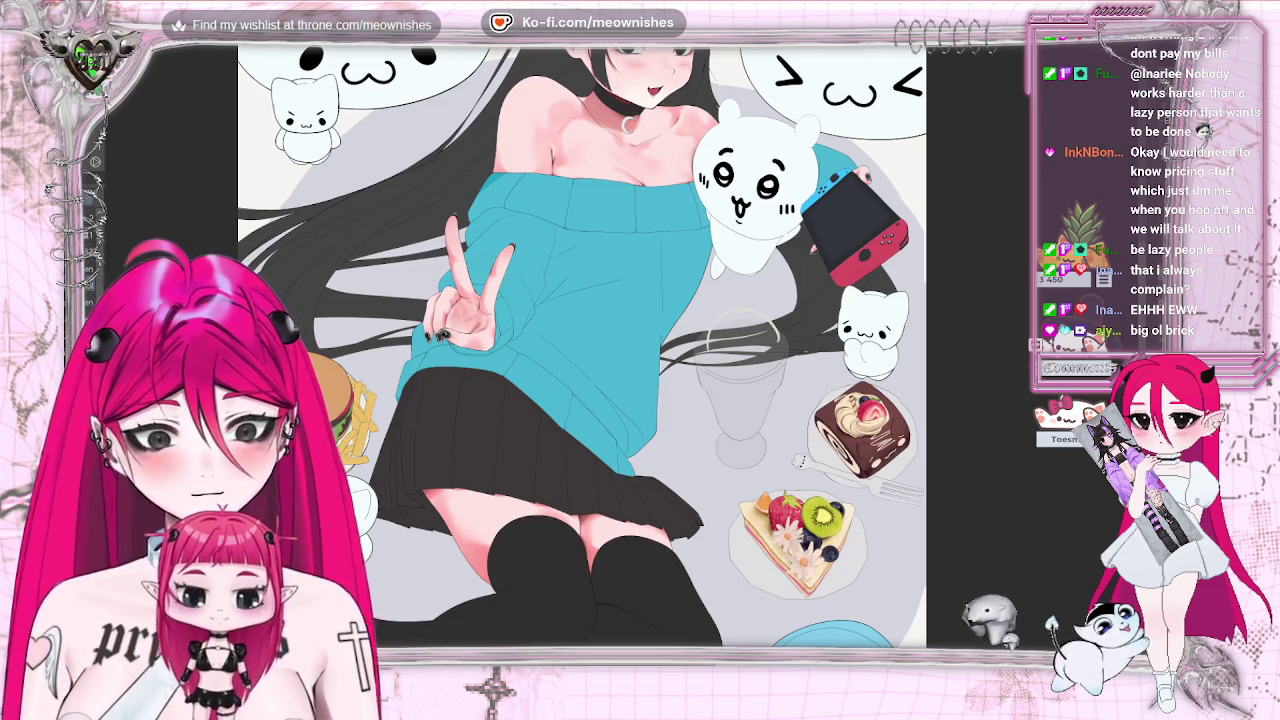
Paint a cream cat-head scoop with brown spots above the glass rim, then fit the artwork to screen.
mouse_move(712, 350)
mouse_down()
mouse_move(782, 333)
mouse_move(743, 321)
mouse_move(765, 333)
mouse_move(736, 340)
mouse_up()
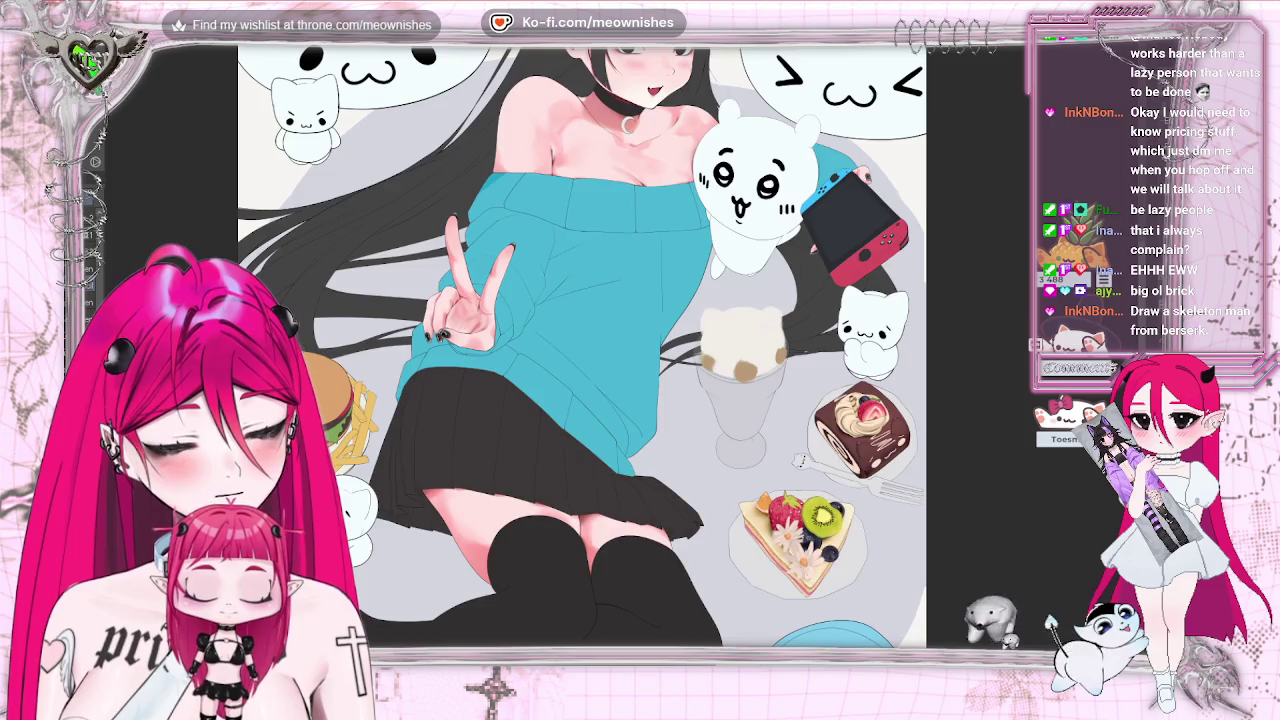
key(ctrl+0)
scroll(640, 360, down, 2)
Undo the old brown spots and repaint a brown crescent with light-brown dabs under the cream.
scroll(640, 360, up, 2)
scroll(640, 350, up, 5)
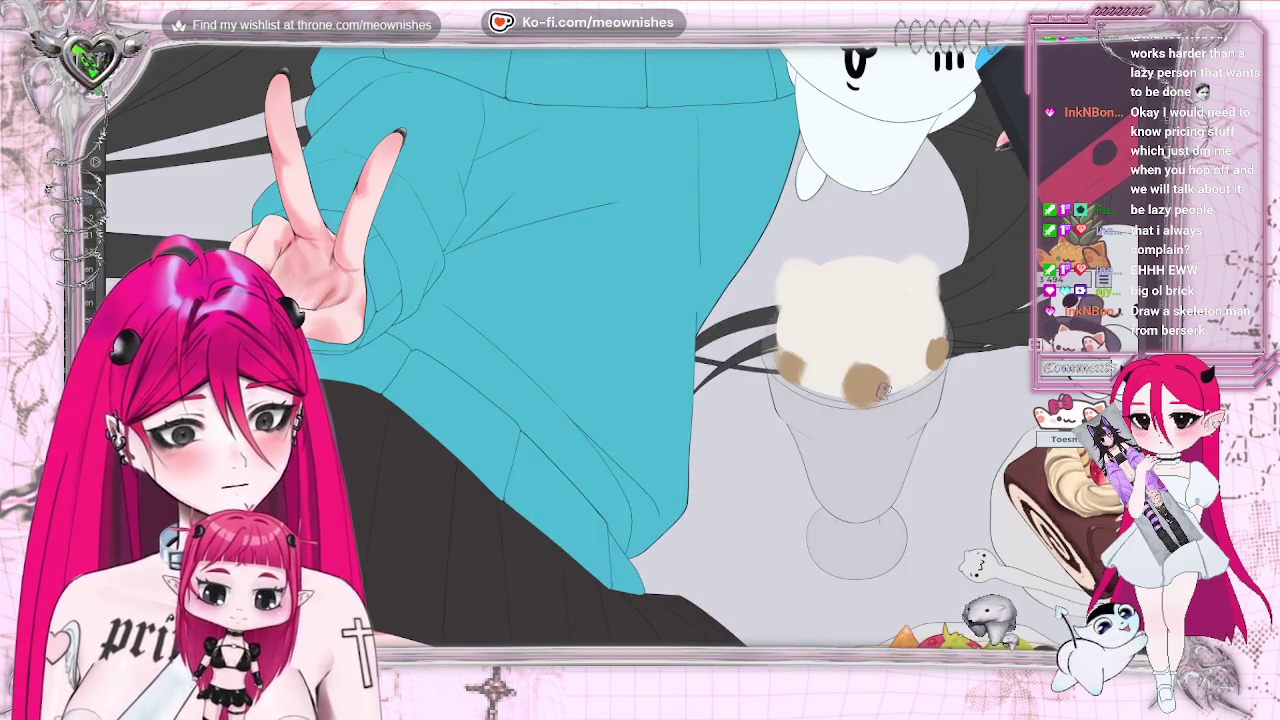
drag(788, 352, 804, 378)
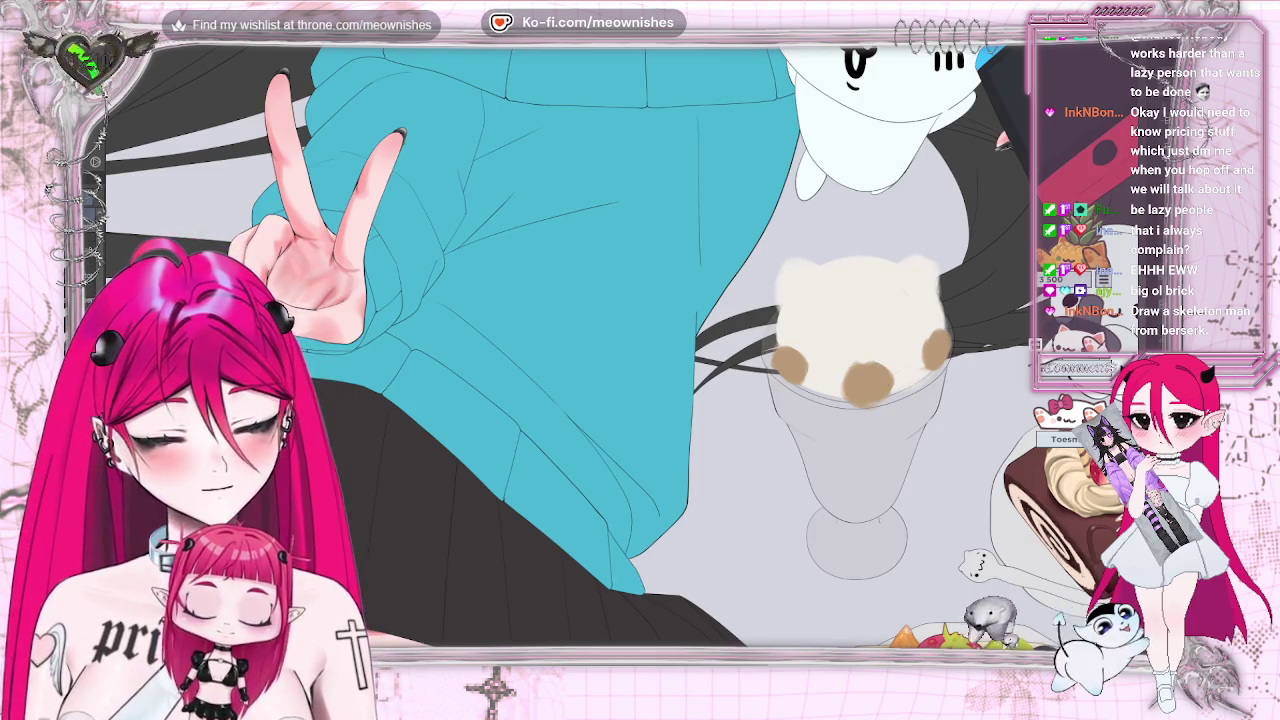
key(ctrl+z)
key(ctrl+z)
key(ctrl+z)
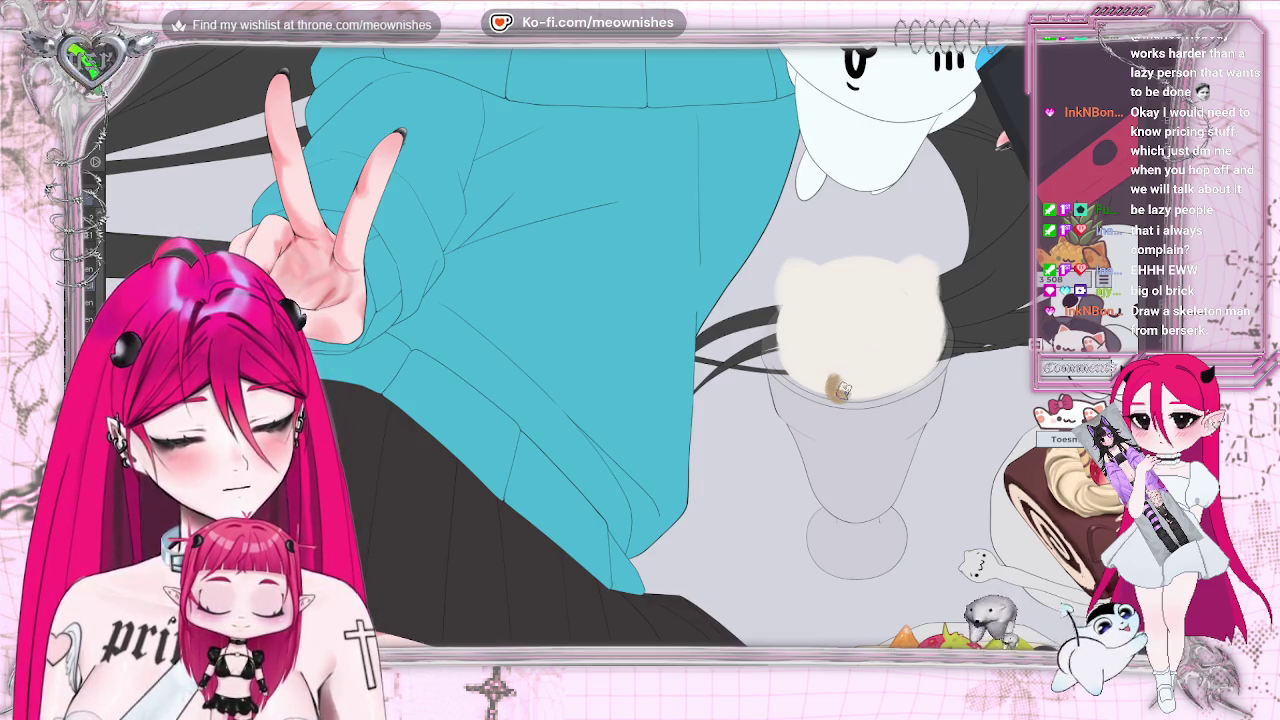
drag(838, 388, 858, 396)
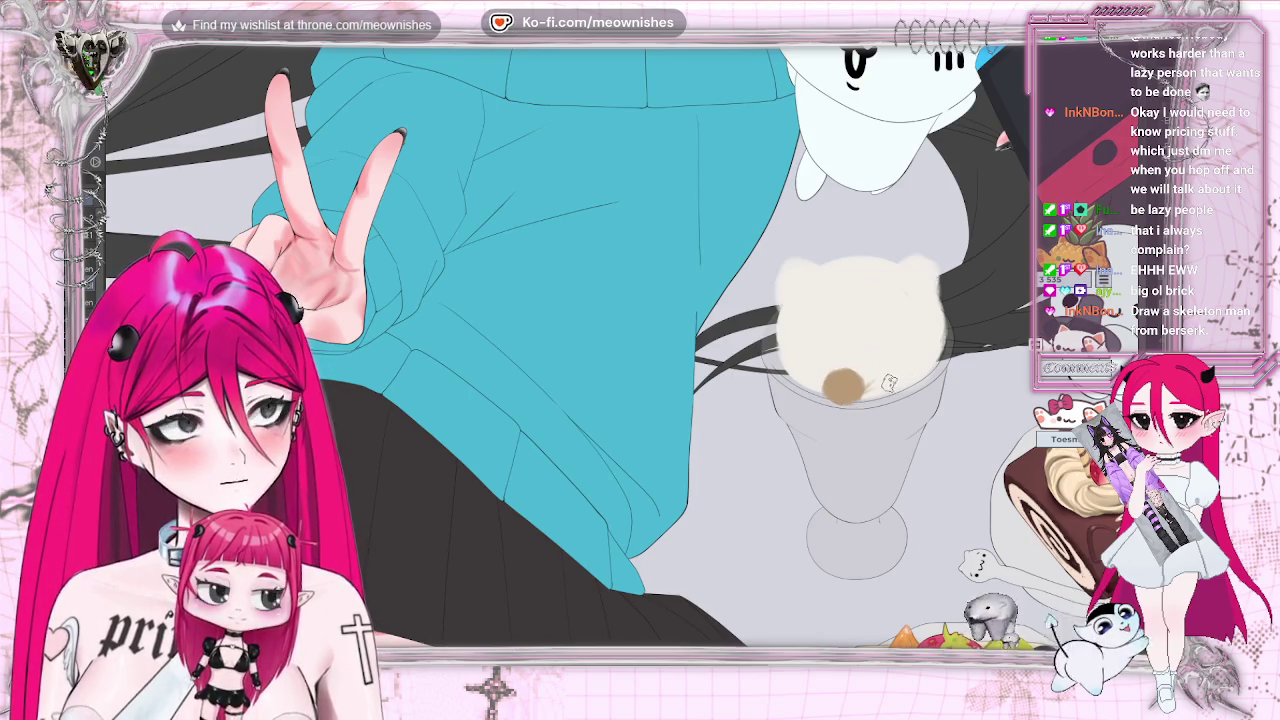
mouse_move(889, 383)
mouse_down()
mouse_move(911, 377)
mouse_move(898, 385)
mouse_up()
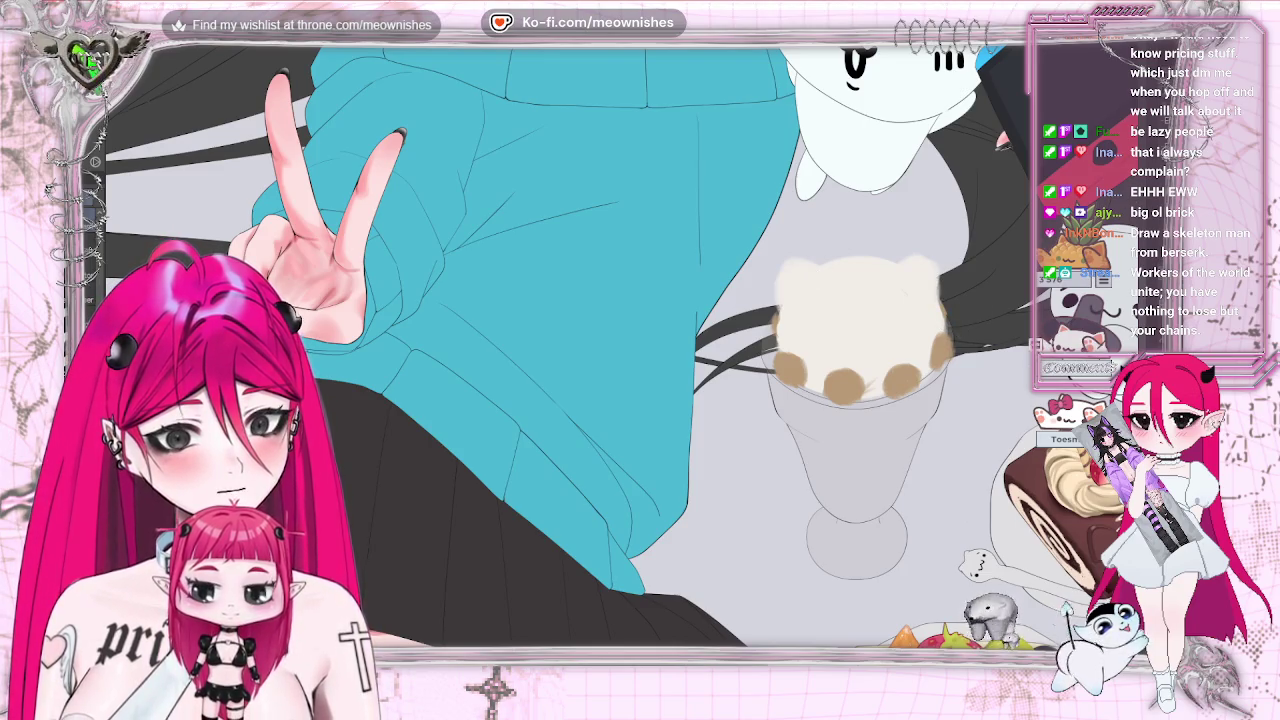
Fill the inside of the parfait glass with light cream strokes.
scroll(615, 345, down, 5)
scroll(615, 345, down, 2)
scroll(615, 345, up, 10)
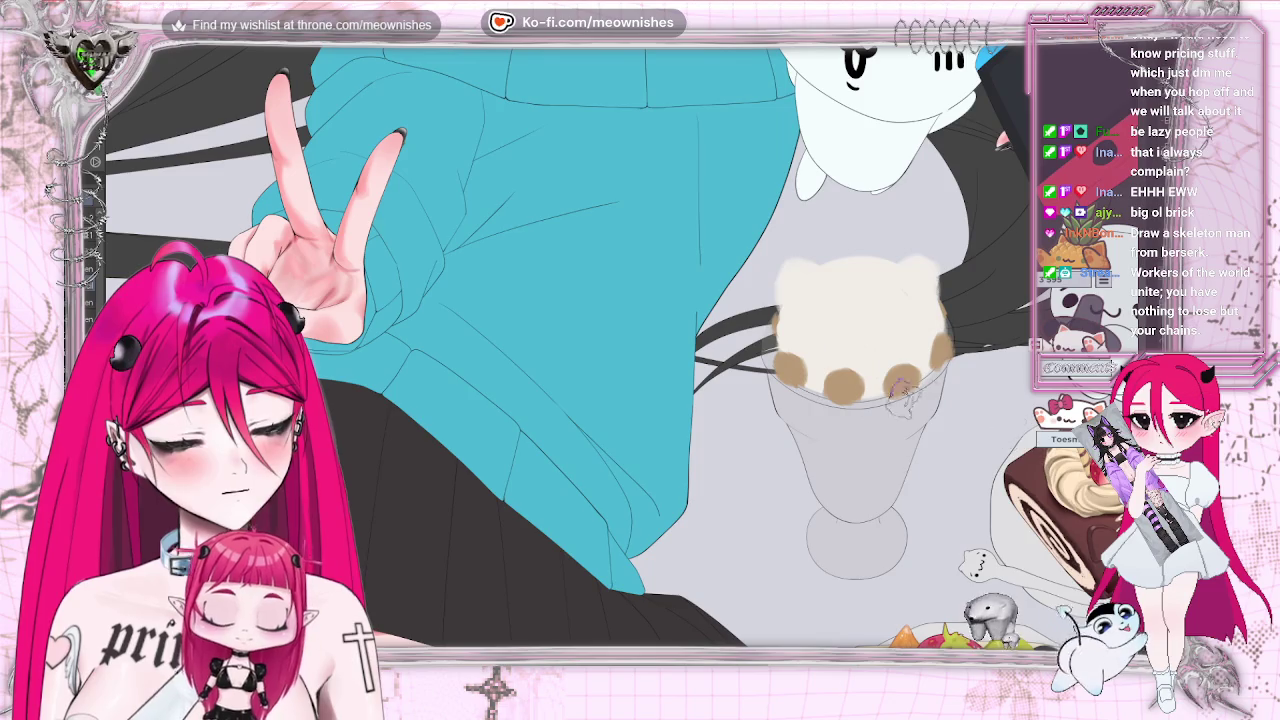
drag(828, 412, 858, 462)
mouse_move(795, 405)
mouse_down()
mouse_move(845, 460)
mouse_move(912, 420)
mouse_move(848, 505)
mouse_up()
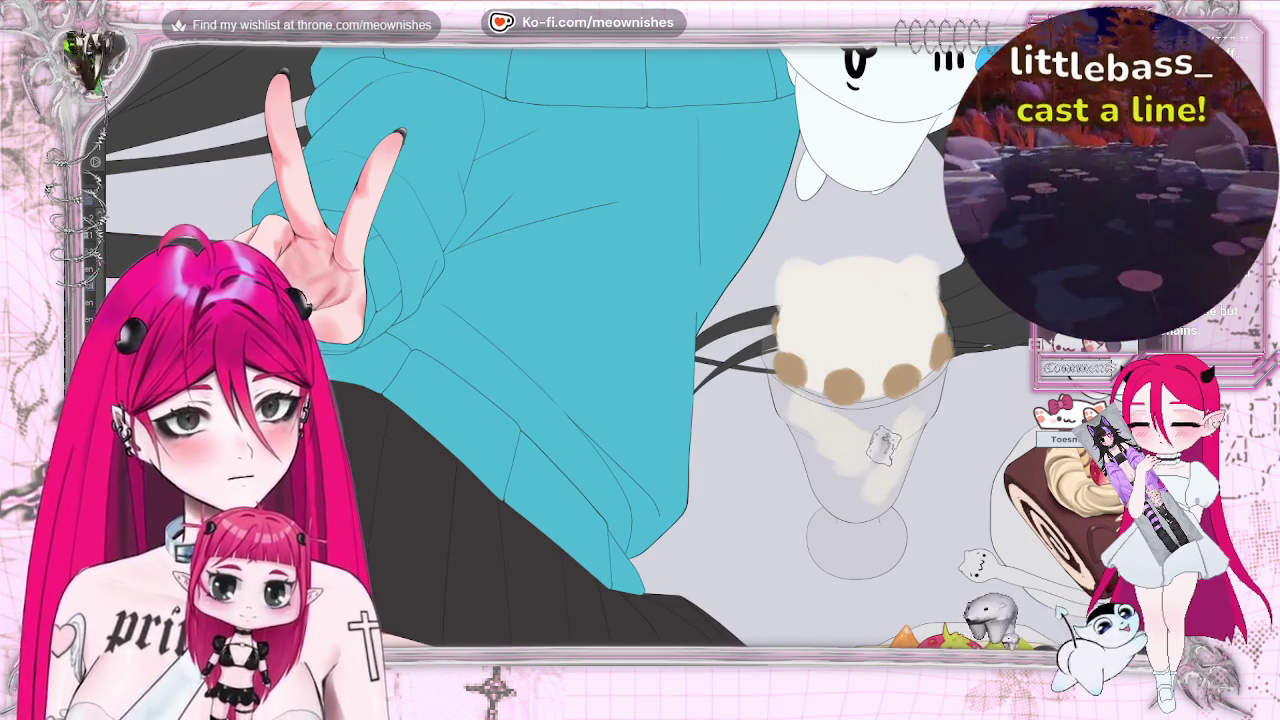
Paint brown chocolate-syrup streaks down the glass, from below the scoop to the bottom.
drag(866, 470, 888, 414)
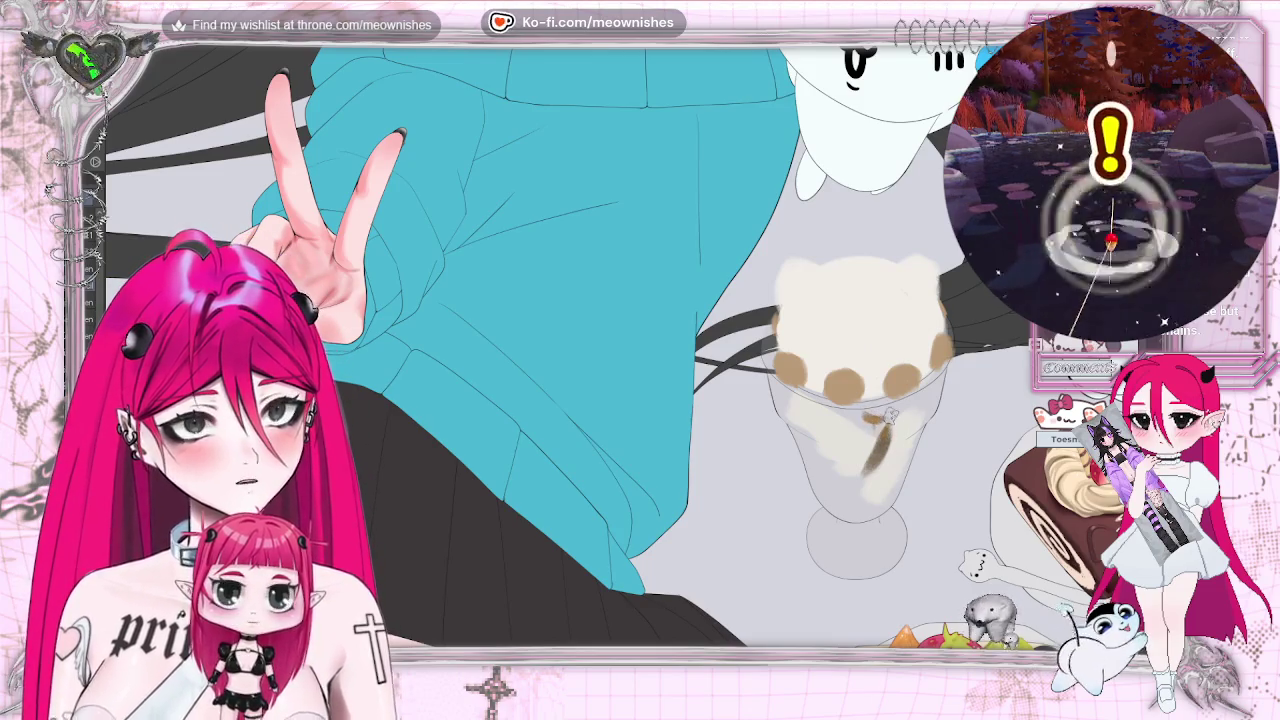
drag(878, 420, 848, 421)
drag(928, 392, 903, 448)
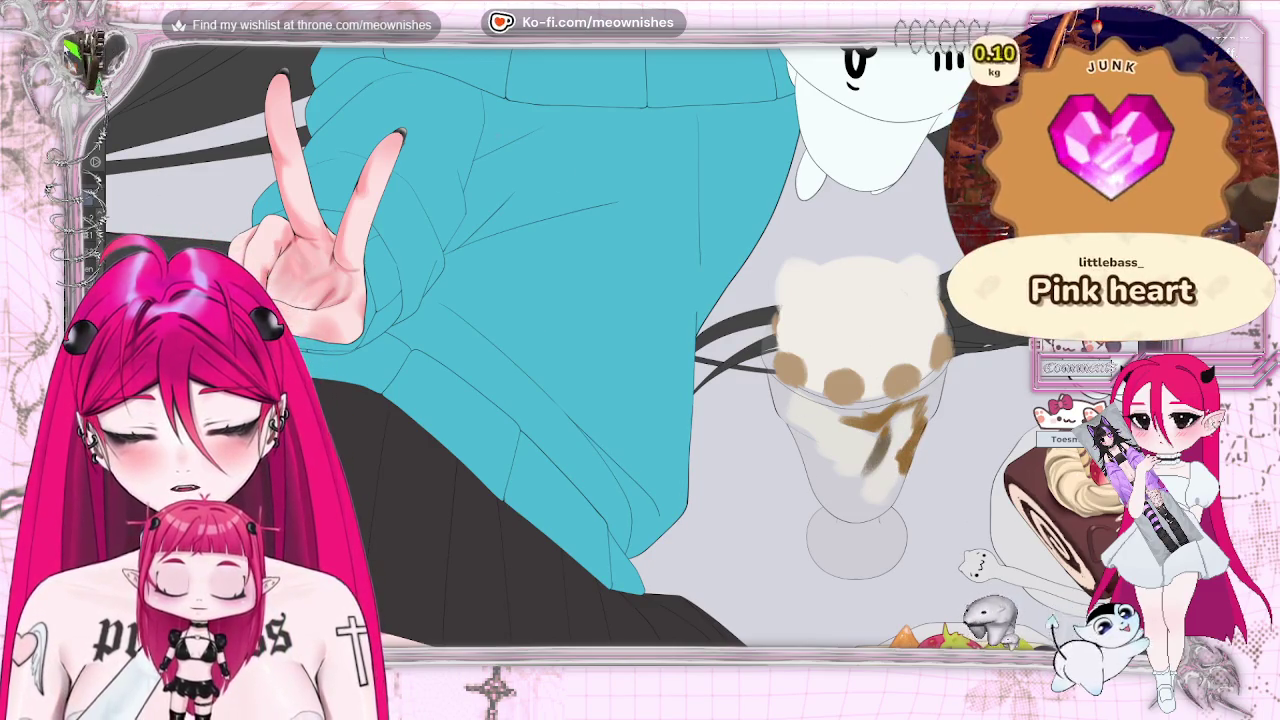
drag(898, 470, 872, 497)
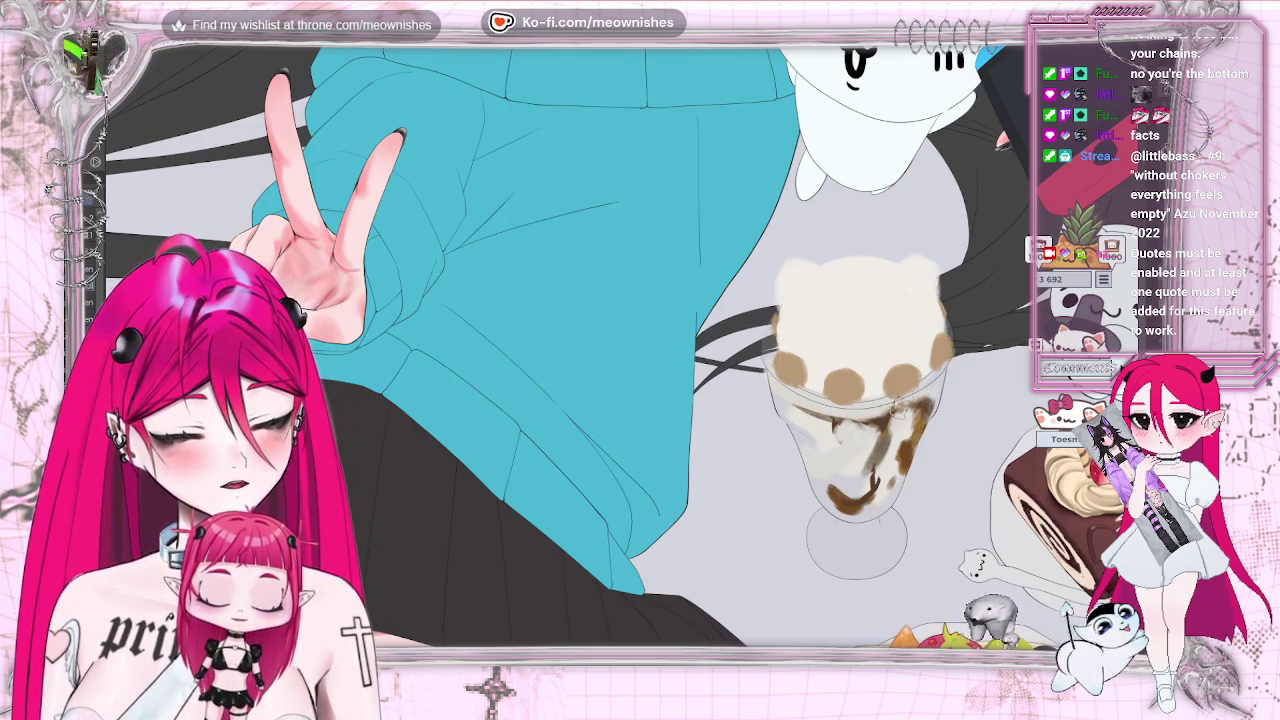
scroll(640, 350, down, 5)
scroll(640, 350, down, 2)
scroll(640, 350, up, 6)
scroll(640, 350, up, 1)
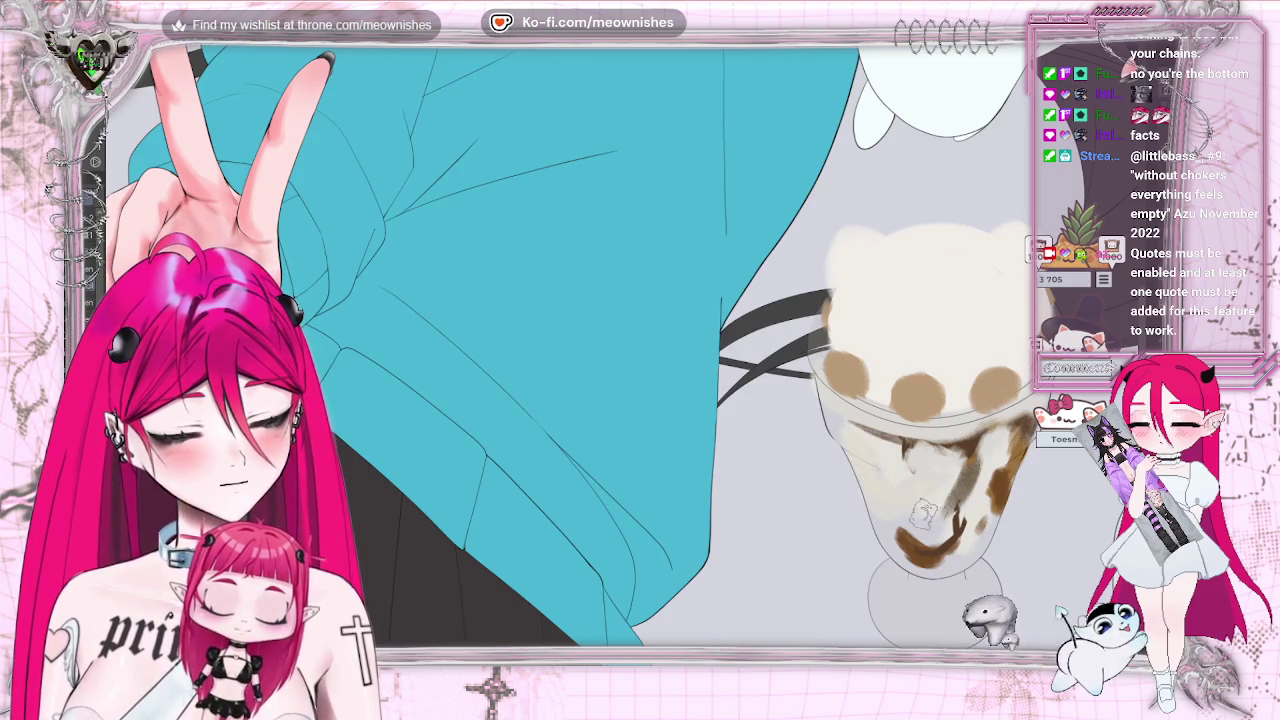
scroll(933, 535, down, 1)
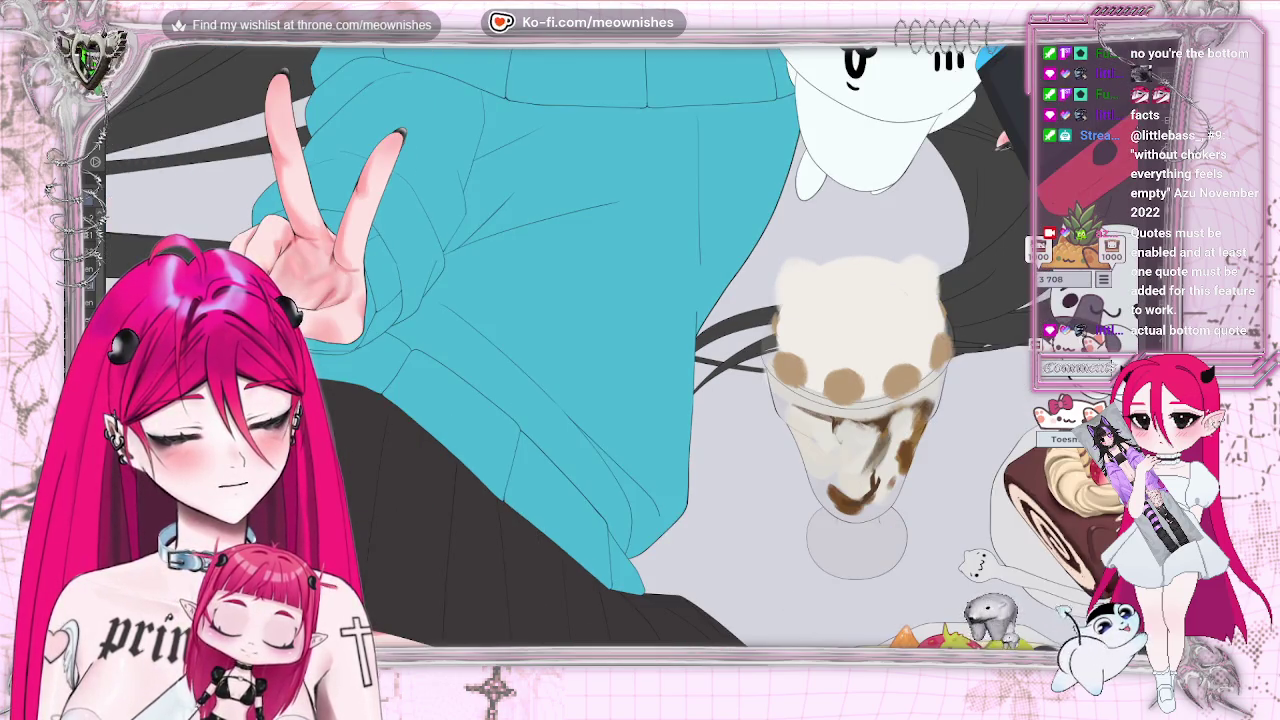
scroll(708, 507, right, 3)
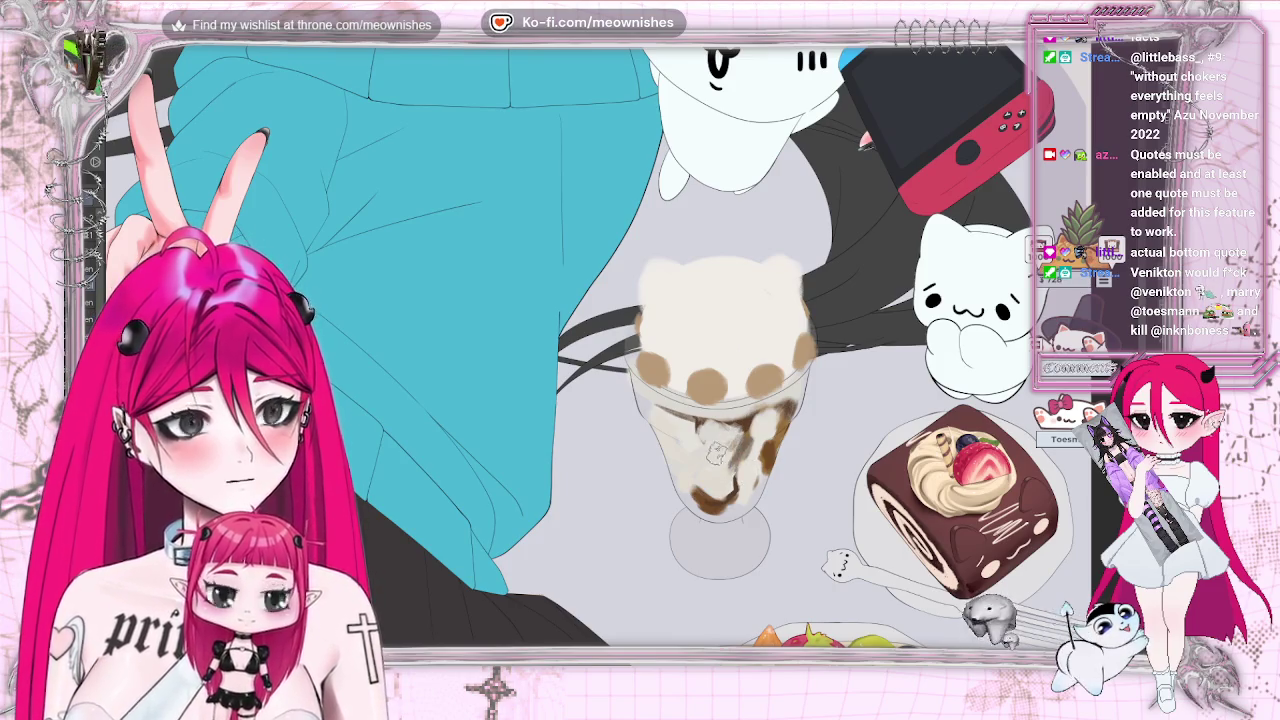
drag(700, 447, 742, 437)
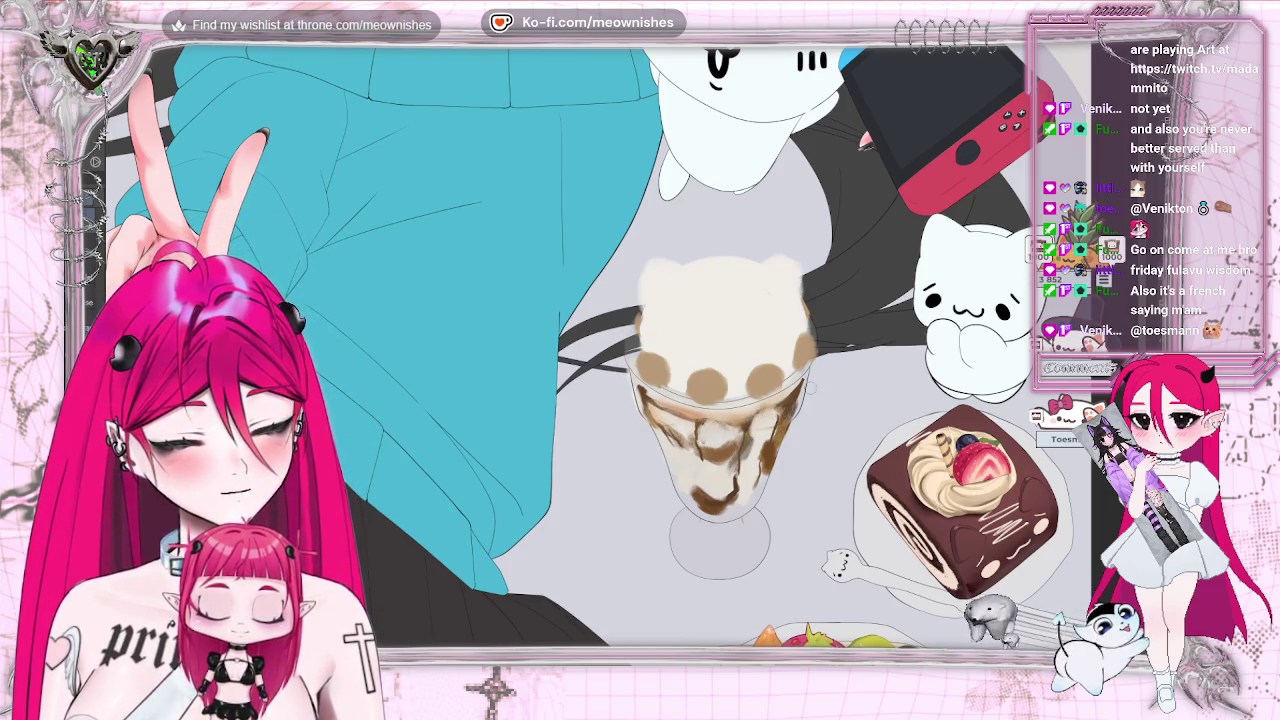
Deepen and lengthen the syrup streaks inside the parfait glass with a darker brown.
scroll(598, 346, down, 5)
Paint round banana slices among the syrup and cream, briefly zooming out to check the whole picture.
scroll(598, 346, down, 2)
scroll(720, 400, up, 6)
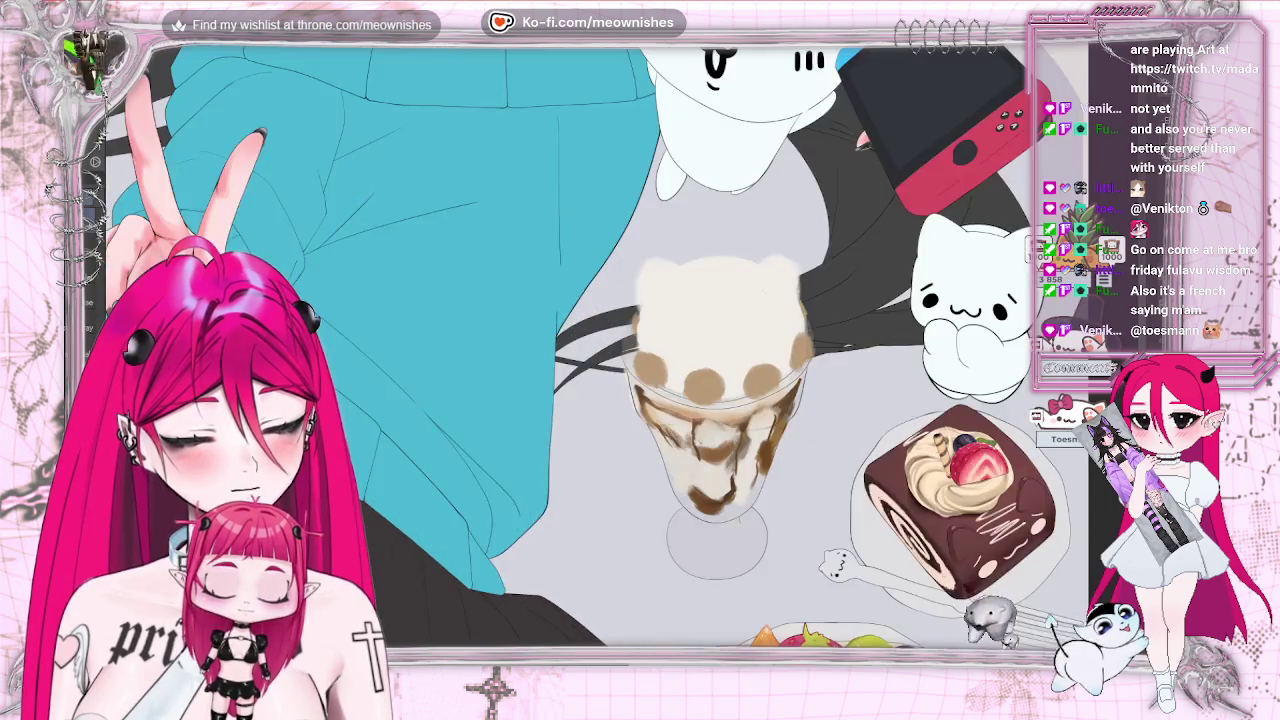
scroll(720, 400, up, 2)
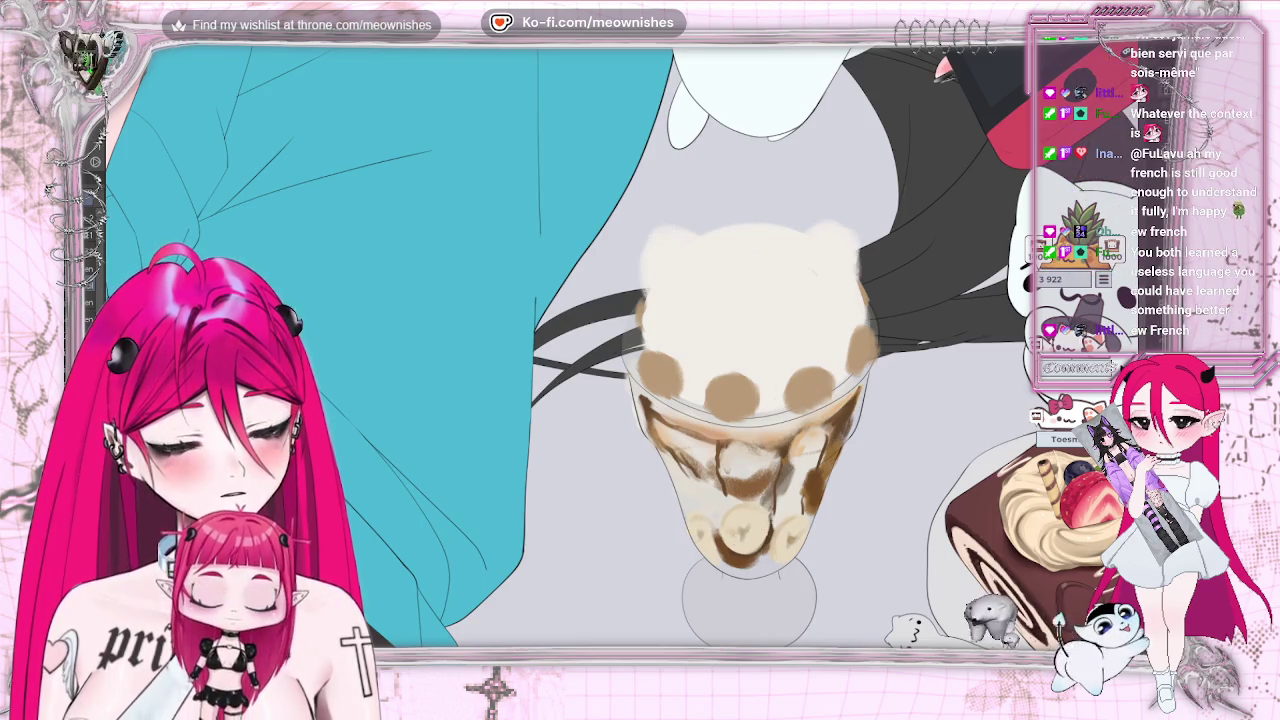
key(ctrl+minus)
key(ctrl+minus)
key(ctrl+plus)
key(ctrl+plus)
key(ctrl+plus)
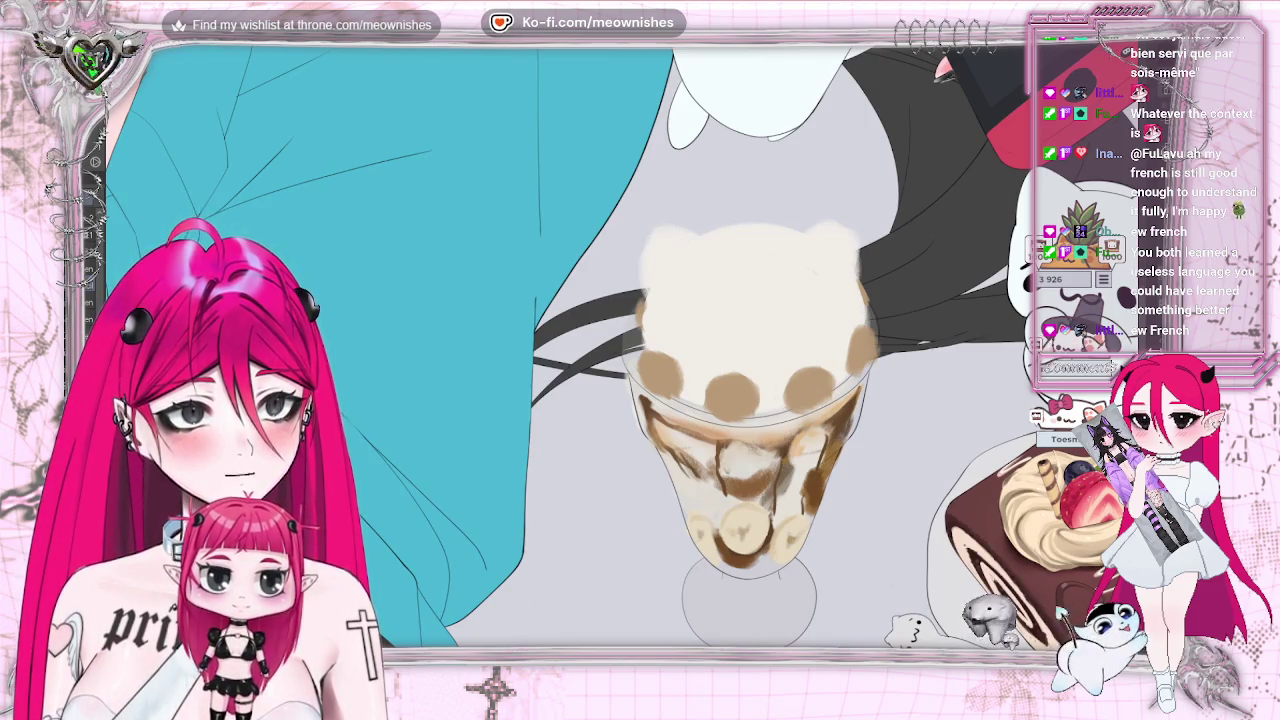
scroll(750, 350, down, 3)
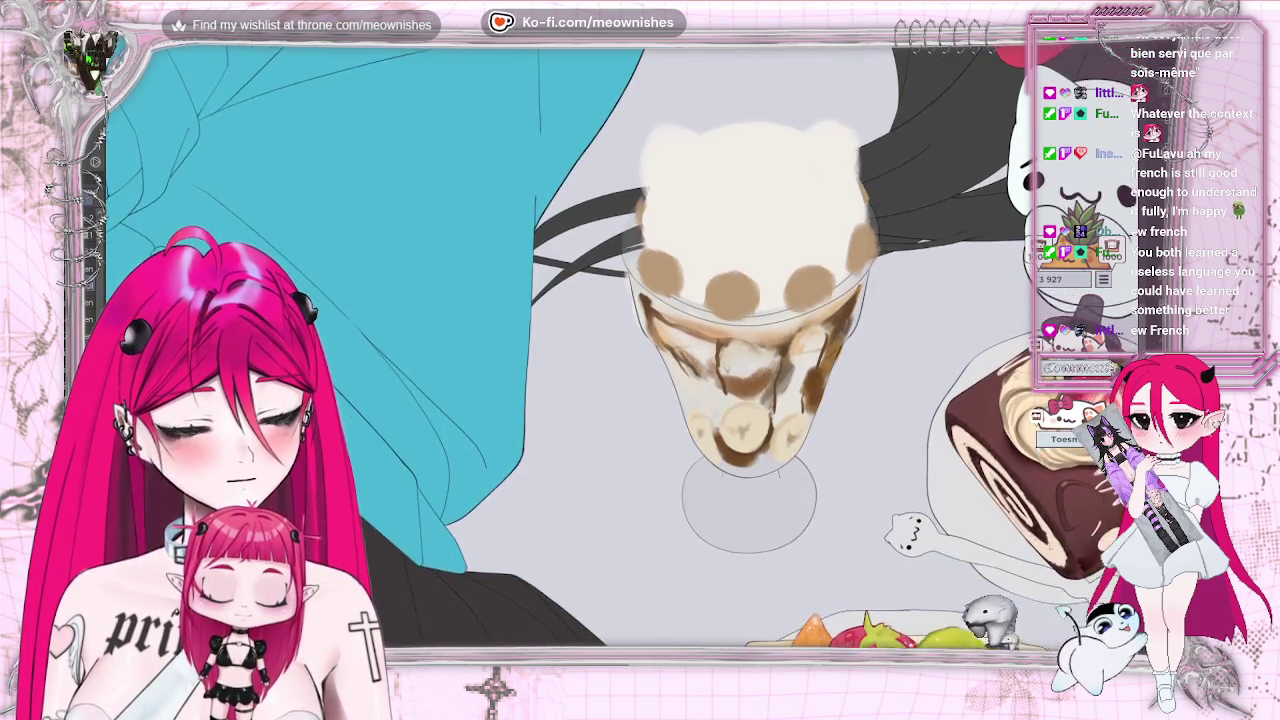